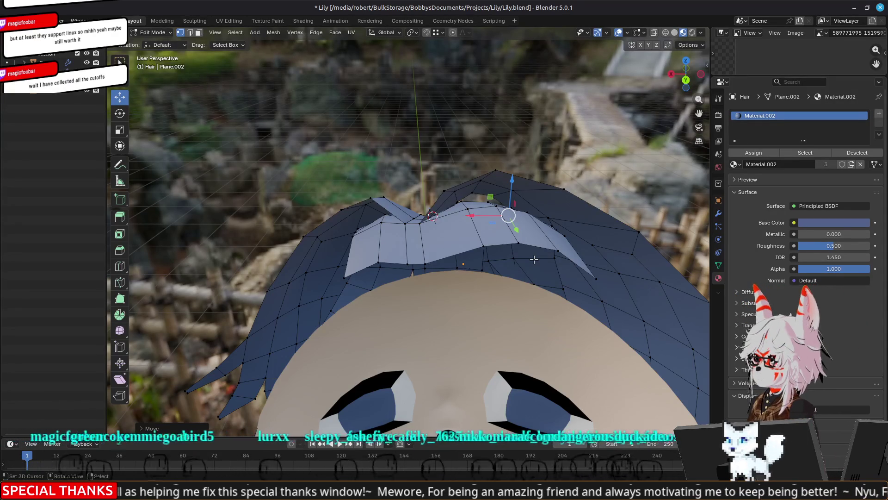
# Step: Raise the top hair strip's vertices so the strip arches up away from the head
pyautogui.moveTo(608, 293)
pyautogui.mouseDown(button='middle')
pyautogui.moveTo(575, 293)
pyautogui.moveTo(563, 280)
pyautogui.moveTo(591, 271)
pyautogui.moveTo(578, 282)
pyautogui.moveTo(581, 255)
pyautogui.moveTo(571, 275)
pyautogui.moveTo(573, 254)
pyautogui.moveTo(406, 194)
pyautogui.moveTo(561, 244)
pyautogui.moveTo(532, 231)
pyautogui.mouseUp(button='middle')
pyautogui.scroll(4, 483, 188)
pyautogui.moveTo(483, 188)
pyautogui.mouseDown(button='middle')
pyautogui.moveTo(563, 220)
pyautogui.moveTo(539, 248)
pyautogui.moveTo(472, 281)
pyautogui.moveTo(311, 171)
pyautogui.mouseUp(button='middle')
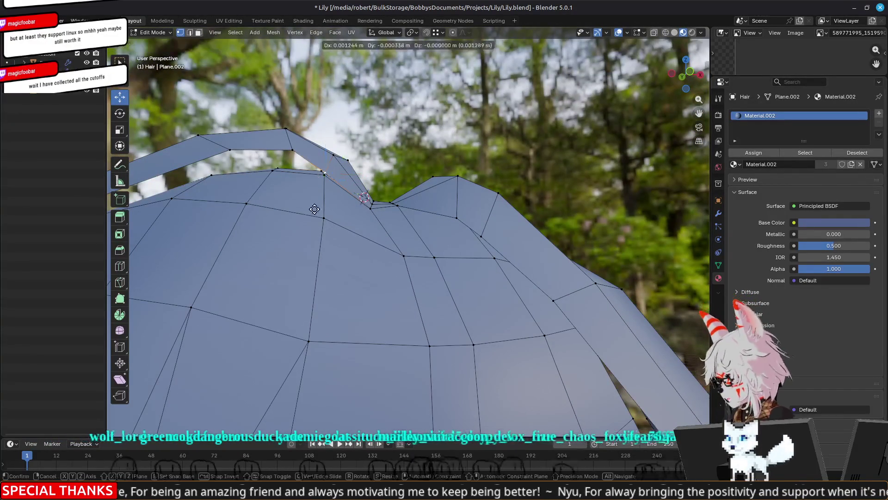
pyautogui.moveTo(339, 199)
pyautogui.mouseDown(button='middle')
pyautogui.moveTo(308, 219)
pyautogui.moveTo(410, 210)
pyautogui.moveTo(405, 183)
pyautogui.mouseUp(button='middle')
pyautogui.press('g')
pyautogui.click(411, 211)
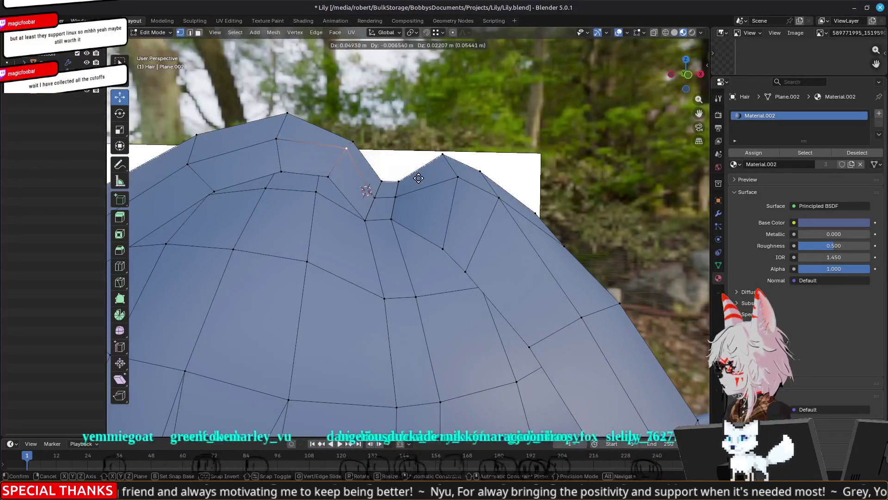
pyautogui.moveTo(346, 145); pyautogui.dragTo(350, 139)
pyautogui.moveTo(349, 139); pyautogui.dragTo(278, 134, button='middle')
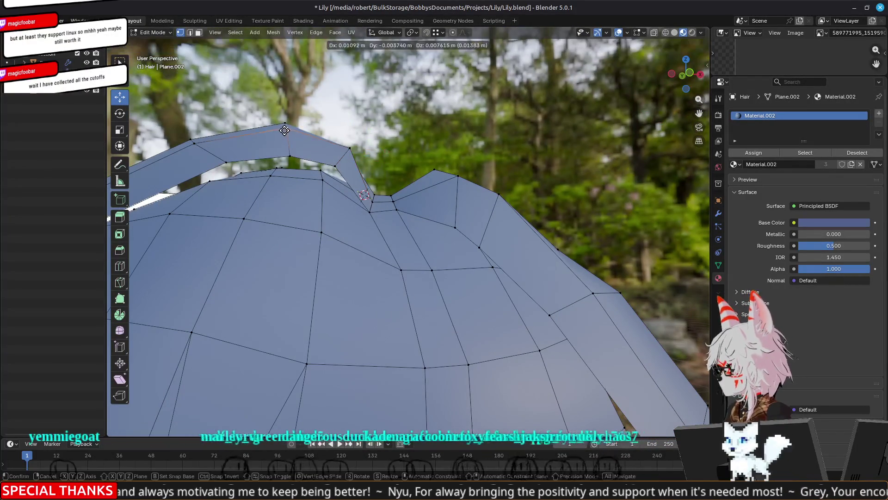
pyautogui.moveTo(350, 149)
pyautogui.mouseDown()
pyautogui.moveTo(333, 179)
pyautogui.moveTo(351, 182)
pyautogui.mouseUp()
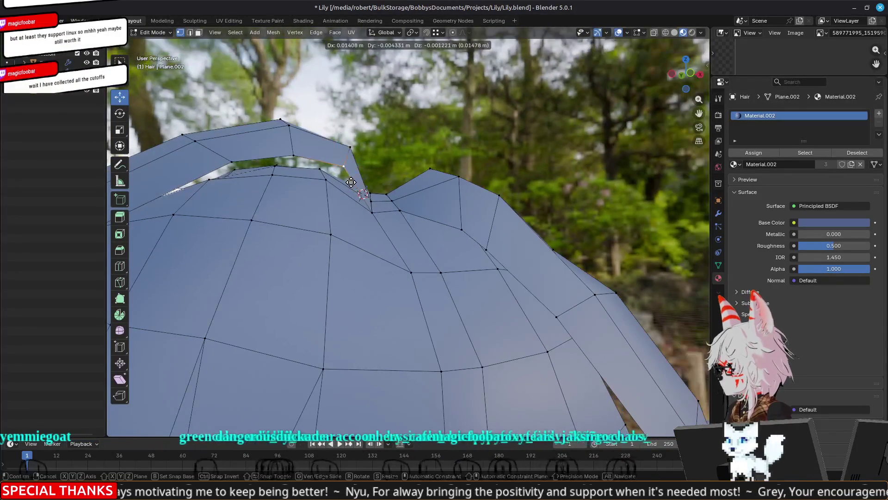
pyautogui.click(352, 182)
pyautogui.moveTo(352, 182)
pyautogui.mouseDown(button='middle')
pyautogui.moveTo(398, 260)
pyautogui.moveTo(359, 285)
pyautogui.moveTo(377, 252)
pyautogui.moveTo(365, 254)
pyautogui.moveTo(562, 300)
pyautogui.moveTo(415, 341)
pyautogui.moveTo(551, 259)
pyautogui.moveTo(504, 252)
pyautogui.moveTo(512, 264)
pyautogui.moveTo(538, 253)
pyautogui.moveTo(495, 224)
pyautogui.moveTo(465, 286)
pyautogui.moveTo(460, 253)
pyautogui.moveTo(494, 251)
pyautogui.moveTo(412, 215)
pyautogui.mouseUp(button='middle')
# Step: Check the whole character in Object Mode, then return to Edit Mode on the hair
pyautogui.press('Tab')
pyautogui.scroll(-5, 399, 262)
pyautogui.scroll(-3, 368, 254)
pyautogui.scroll(10, 415, 341)
pyautogui.press('Tab')
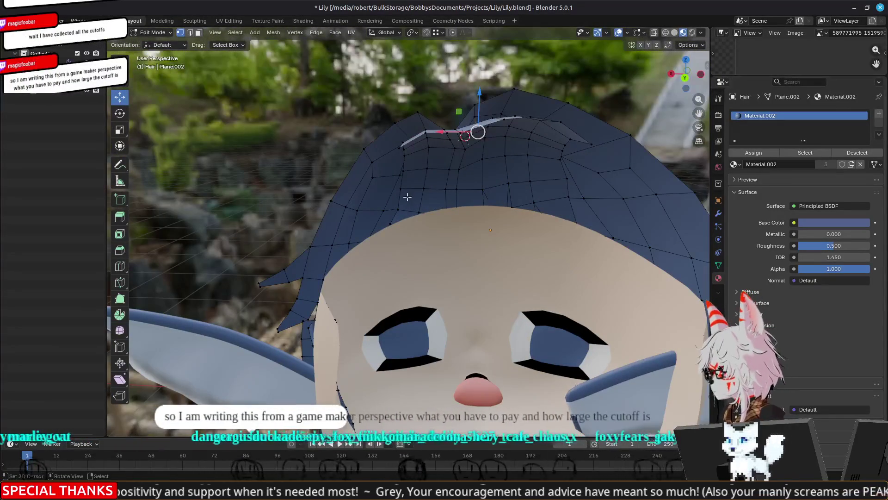
# Step: Switch to edge select and pick an edge on the hair mesh
pyautogui.press('2')
pyautogui.click(401, 199)
pyautogui.moveTo(463, 223)
pyautogui.mouseDown(button='middle')
pyautogui.moveTo(411, 254)
pyautogui.moveTo(385, 234)
pyautogui.mouseUp(button='middle')
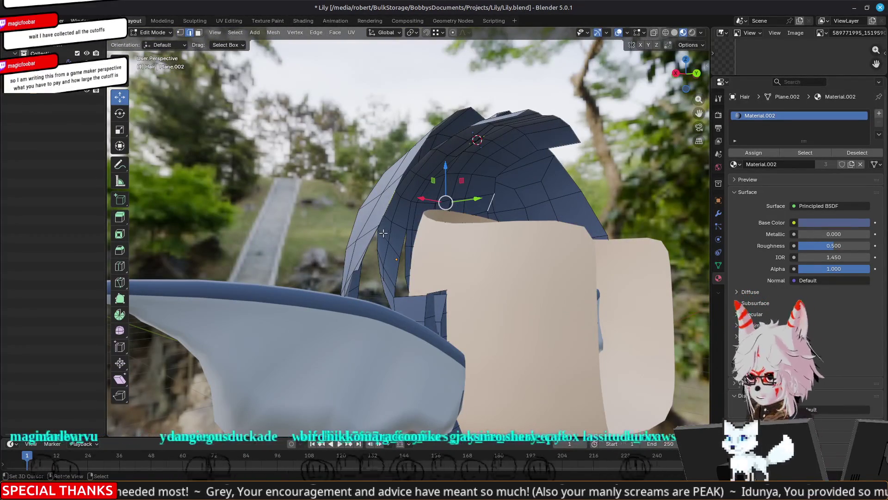
pyautogui.moveTo(433, 252); pyautogui.dragTo(431, 180, button='middle')
pyautogui.moveTo(523, 128)
pyautogui.mouseDown(button='middle')
pyautogui.moveTo(499, 170)
pyautogui.moveTo(445, 147)
pyautogui.moveTo(442, 155)
pyautogui.mouseUp(button='middle')
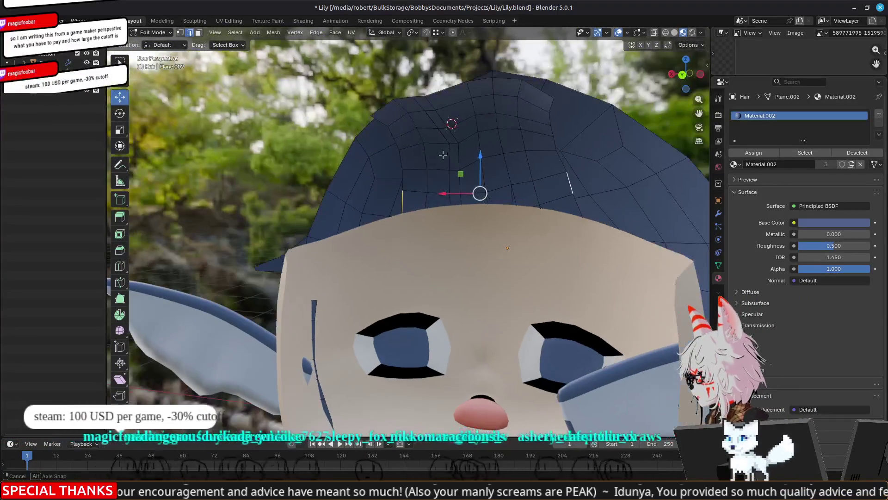
# Step: Select a crown vertex and move it up and to the right, undoing a downward move
pyautogui.press('1')
pyautogui.click(551, 192)
pyautogui.moveTo(518, 201); pyautogui.dragTo(537, 205, button='middle')
pyautogui.moveTo(571, 162); pyautogui.dragTo(402, 209)
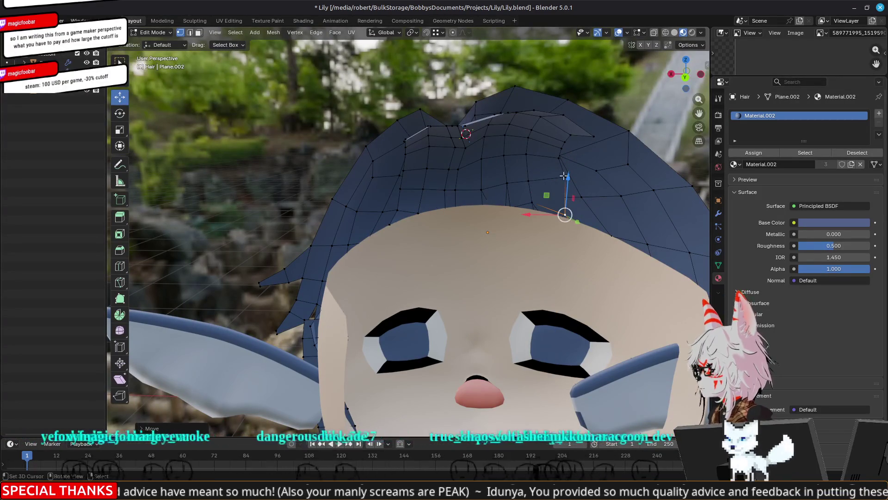
pyautogui.hotkey('ctrl', 'z')
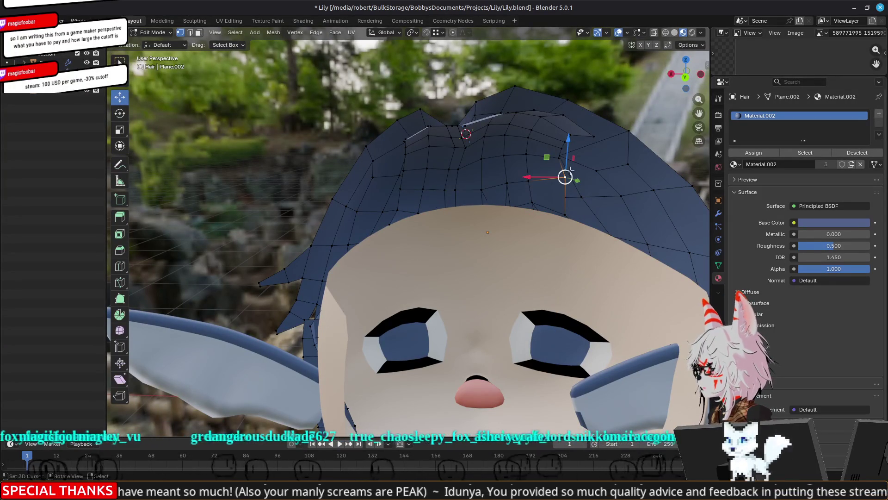
pyautogui.moveTo(568, 137)
pyautogui.mouseDown()
pyautogui.moveTo(426, 192)
pyautogui.moveTo(402, 191)
pyautogui.mouseUp()
pyautogui.moveTo(402, 191)
pyautogui.mouseDown(button='middle')
pyautogui.moveTo(457, 227)
pyautogui.moveTo(354, 206)
pyautogui.moveTo(367, 200)
pyautogui.mouseUp(button='middle')
pyautogui.scroll(4, 364, 212)
pyautogui.moveTo(366, 200); pyautogui.dragTo(353, 198)
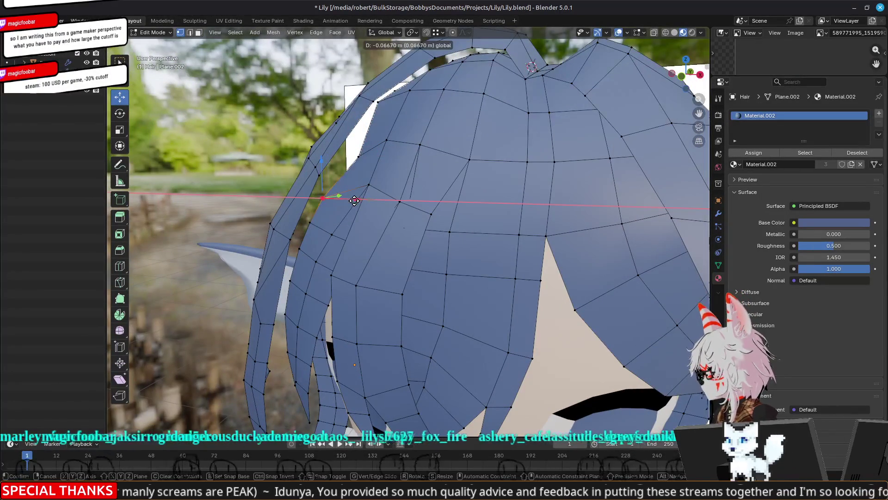
# Step: Nudge the vertex again, then shift it sideways along the X axis
pyautogui.press('g')
pyautogui.click(387, 154)
pyautogui.press('g')
pyautogui.press('x')
pyautogui.click(381, 155)
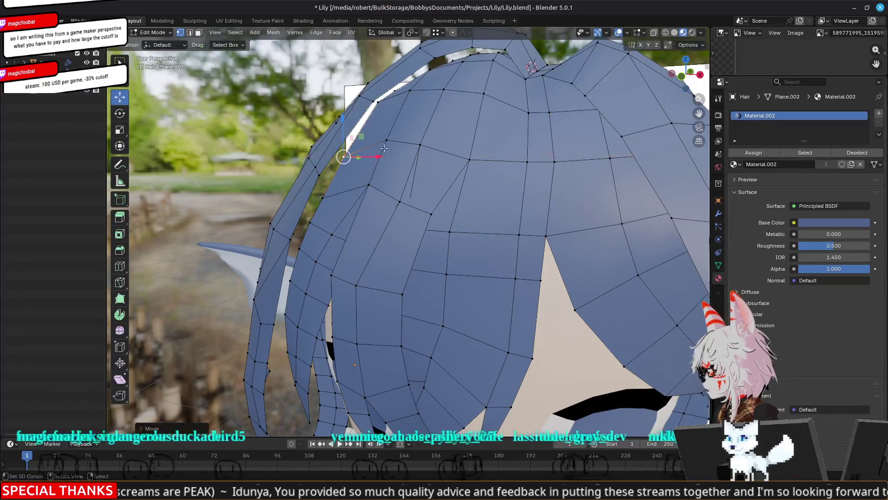
pyautogui.moveTo(387, 144)
pyautogui.mouseDown(button='middle')
pyautogui.moveTo(413, 208)
pyautogui.moveTo(443, 209)
pyautogui.mouseUp(button='middle')
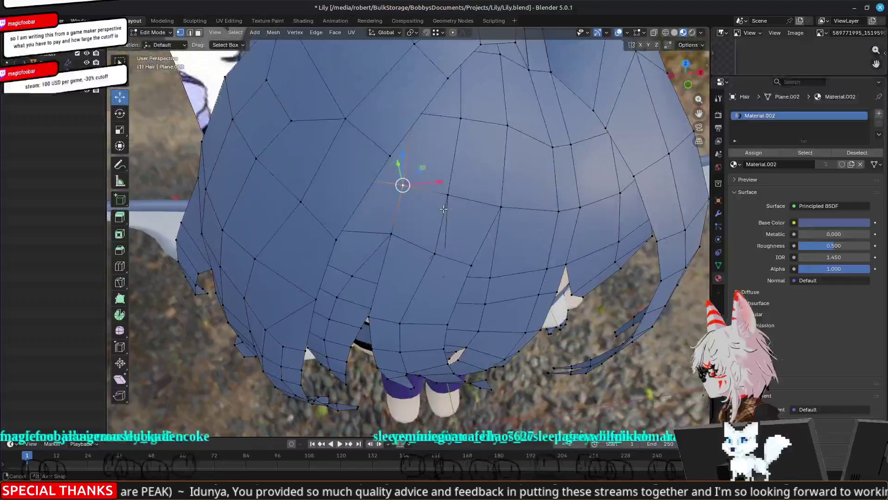
# Step: Select a lower side-strand vertex and move it into a smoother position
pyautogui.press('g')
pyautogui.click(432, 206)
pyautogui.click(393, 234)
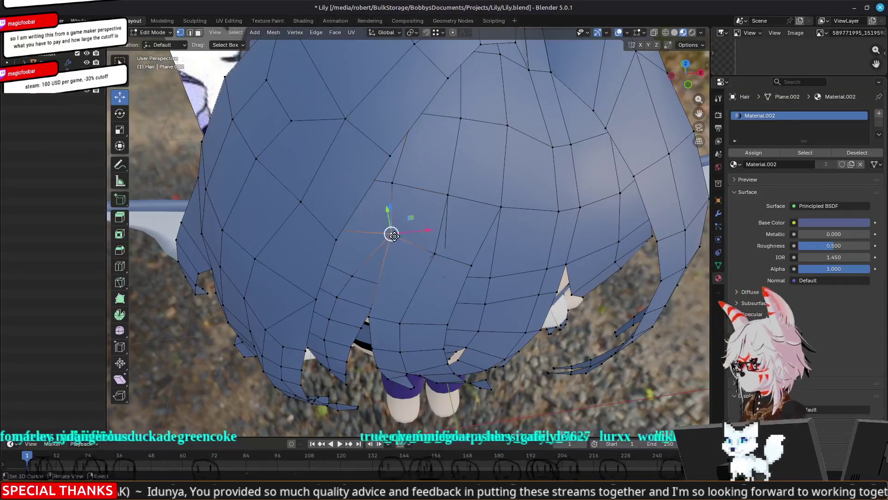
pyautogui.press('g')
pyautogui.moveTo(381, 232)
pyautogui.mouseDown(button='middle')
pyautogui.moveTo(381, 185)
pyautogui.moveTo(428, 182)
pyautogui.mouseUp(button='middle')
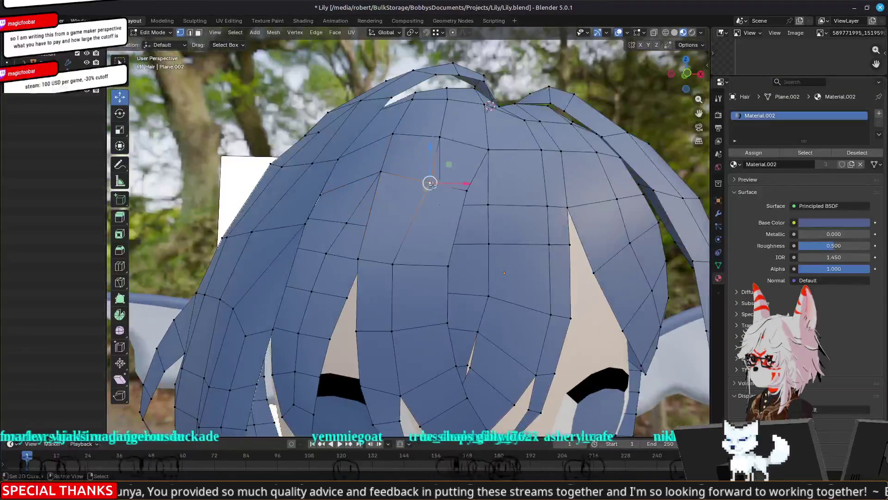
pyautogui.click(427, 184)
# Step: Move another hair vertex down and left, then view the forehead area
pyautogui.click(381, 172)
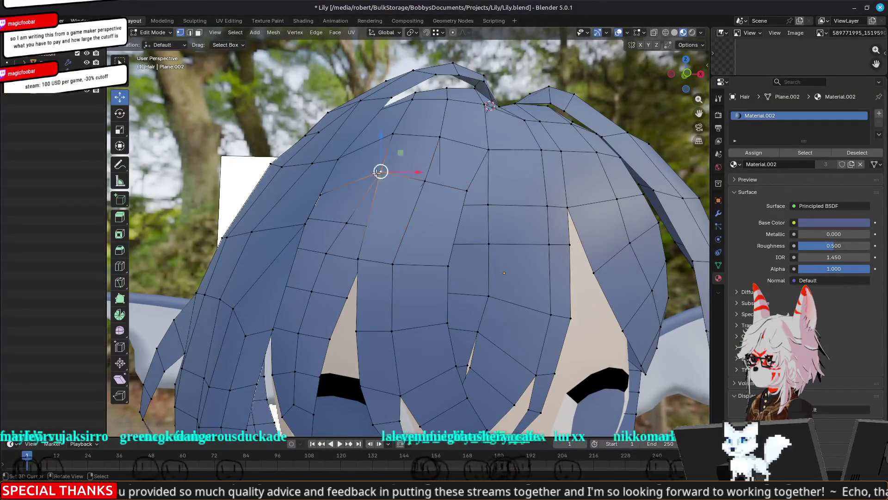
pyautogui.moveTo(380, 172); pyautogui.dragTo(358, 217, button='middle')
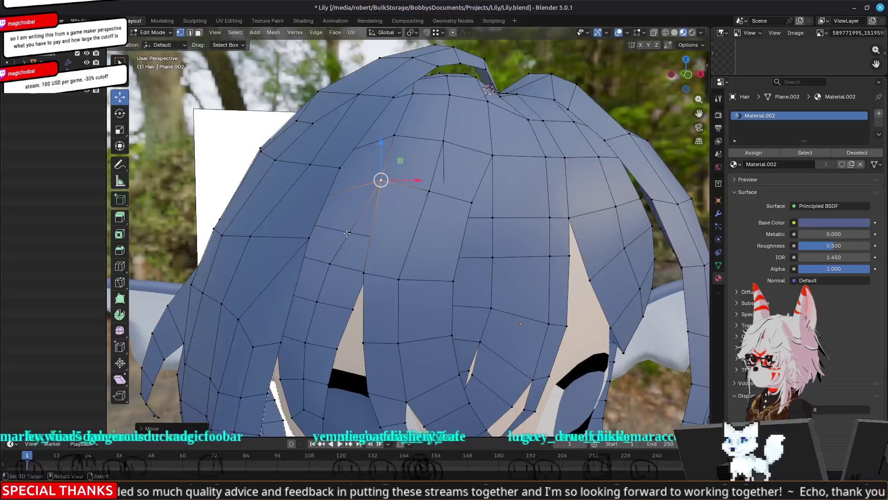
pyautogui.press('g')
pyautogui.click(331, 251)
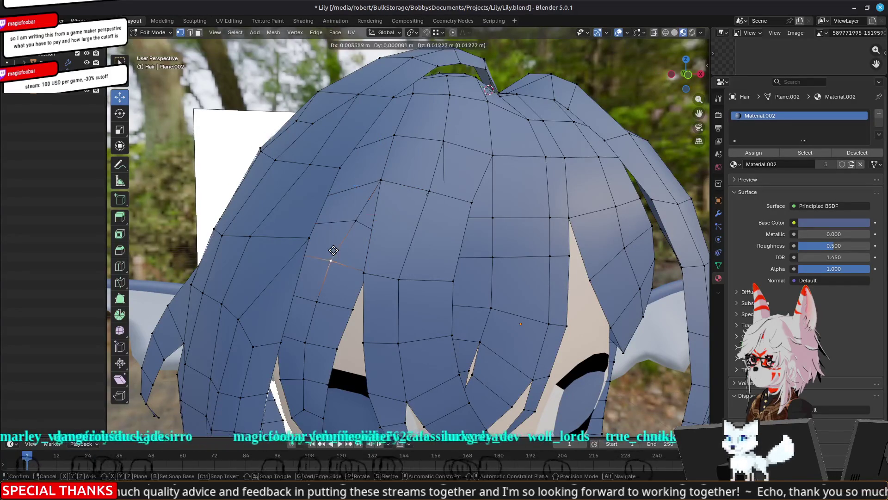
pyautogui.moveTo(333, 255)
pyautogui.mouseDown(button='middle')
pyautogui.moveTo(345, 237)
pyautogui.moveTo(391, 217)
pyautogui.mouseUp(button='middle')
pyautogui.scroll(5, 462, 241)
pyautogui.moveTo(488, 252)
pyautogui.mouseDown(button='middle')
pyautogui.moveTo(524, 264)
pyautogui.moveTo(537, 252)
pyautogui.moveTo(523, 251)
pyautogui.mouseUp(button='middle')
pyautogui.scroll(-5, 523, 263)
pyautogui.scroll(8, 353, 251)
pyautogui.scroll(-6, 548, 254)
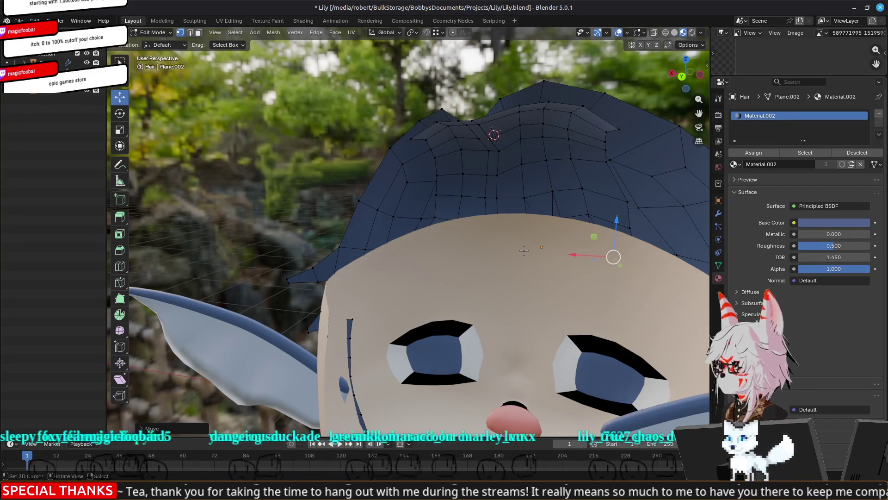
# Step: Select a pair of crown vertices and raise them vertically
pyautogui.moveTo(591, 194)
pyautogui.mouseDown(button='middle')
pyautogui.moveTo(585, 188)
pyautogui.moveTo(574, 218)
pyautogui.moveTo(576, 203)
pyautogui.mouseUp(button='middle')
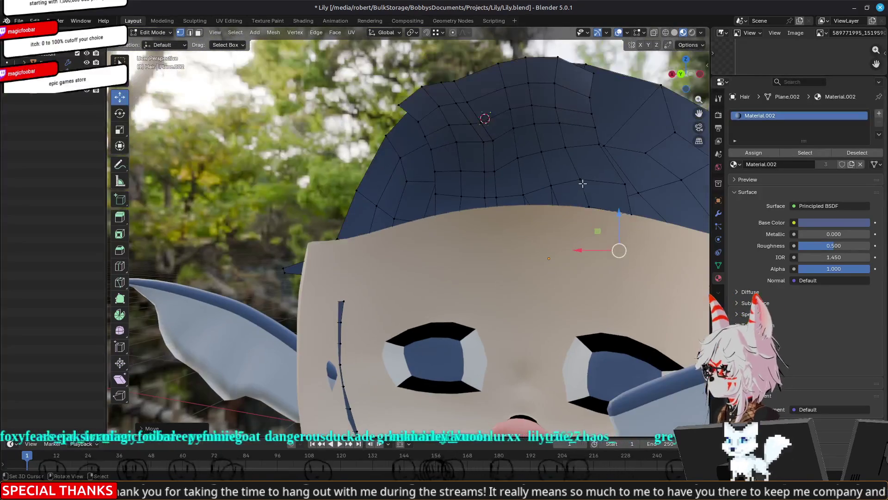
pyautogui.click(579, 179)
pyautogui.keyDown('shift'); pyautogui.click(589, 207); pyautogui.keyUp('shift')
pyautogui.moveTo(584, 156); pyautogui.dragTo(584, 175)
pyautogui.moveTo(584, 175); pyautogui.dragTo(615, 137, button='middle')
pyautogui.moveTo(547, 214); pyautogui.dragTo(583, 211, button='middle')
# Step: Push the crown vertex higher and to the right in several small moves
pyautogui.press('g')
pyautogui.click(597, 210)
pyautogui.press('g')
pyautogui.click(613, 143)
pyautogui.press('g')
pyautogui.click(616, 143)
pyautogui.press('g')
pyautogui.click(627, 142)
pyautogui.moveTo(627, 142); pyautogui.dragTo(612, 147, button='middle')
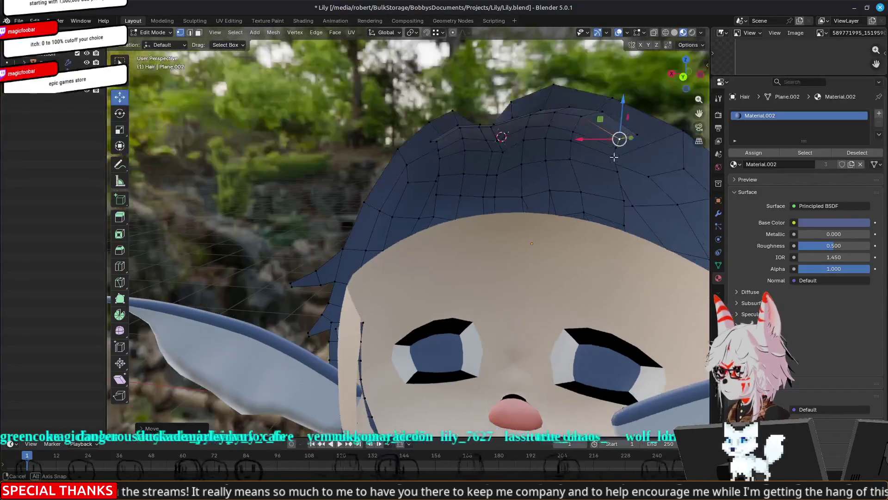
pyautogui.press('g')
pyautogui.click(638, 135)
pyautogui.moveTo(631, 134)
pyautogui.mouseDown(button='middle')
pyautogui.moveTo(584, 169)
pyautogui.moveTo(541, 129)
pyautogui.moveTo(619, 181)
pyautogui.mouseUp(button='middle')
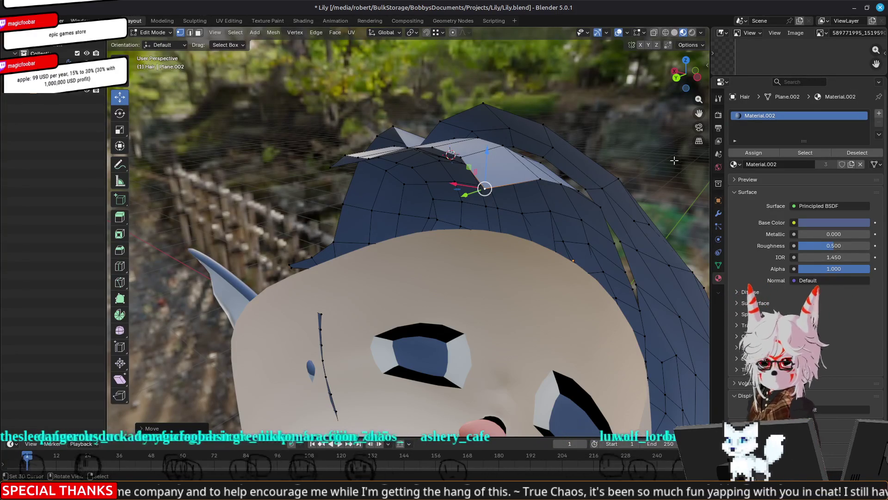
# Step: Switch to edge select and extrude a new section from the hair's edge
pyautogui.moveTo(619, 180)
pyautogui.mouseDown(button='middle')
pyautogui.moveTo(459, 244)
pyautogui.moveTo(442, 218)
pyautogui.moveTo(403, 225)
pyautogui.mouseUp(button='middle')
pyautogui.press('2')
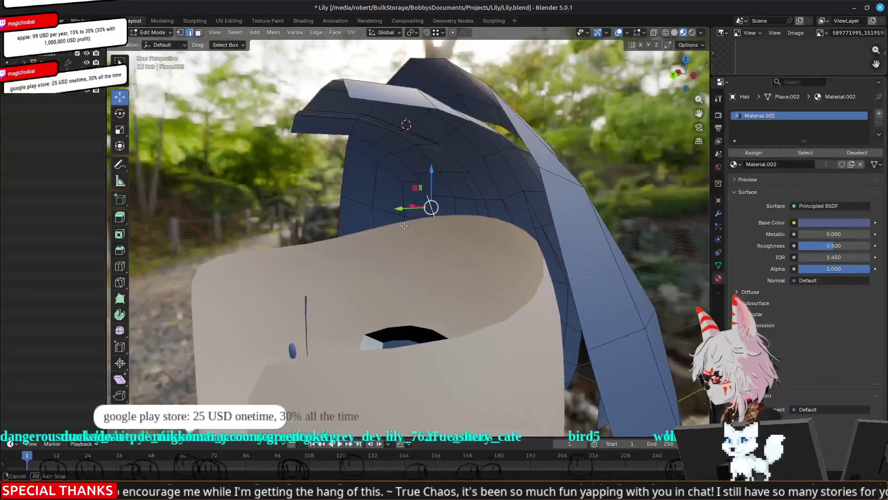
pyautogui.click(411, 258)
pyautogui.moveTo(410, 257)
pyautogui.mouseDown(button='middle')
pyautogui.moveTo(374, 260)
pyautogui.moveTo(537, 257)
pyautogui.moveTo(406, 257)
pyautogui.mouseUp(button='middle')
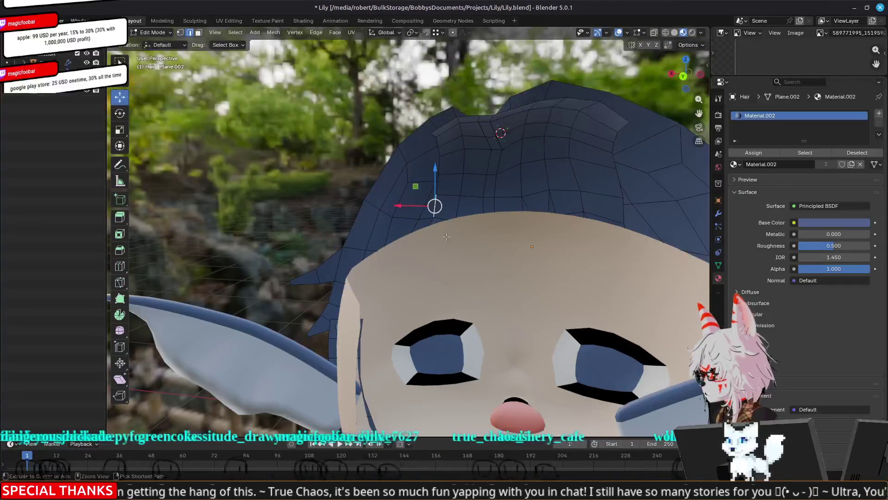
pyautogui.moveTo(513, 230); pyautogui.dragTo(393, 226, button='middle')
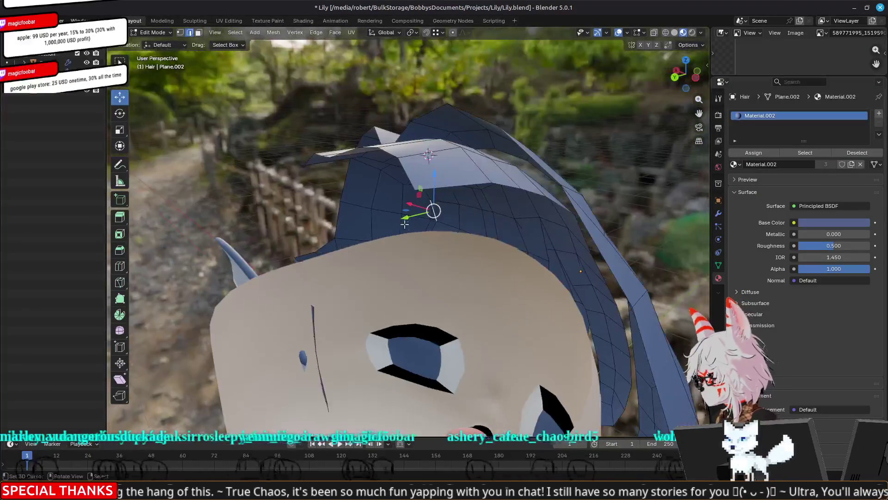
# Step: Shift the extruded section sideways along the X axis after cancelling a Y-axis move
pyautogui.press('g')
pyautogui.press('y')
pyautogui.rightClick(363, 227)
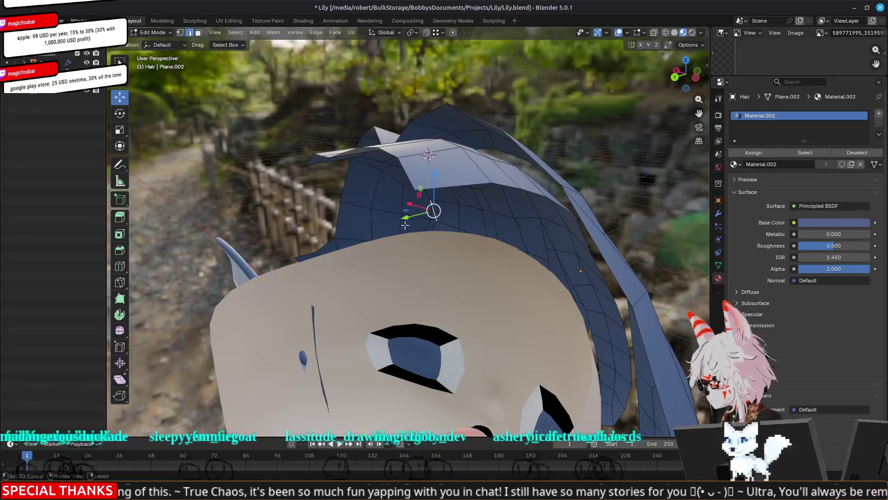
pyautogui.press('g')
pyautogui.press('y')
pyautogui.moveTo(367, 227); pyautogui.dragTo(379, 218, button='middle')
pyautogui.press('x')
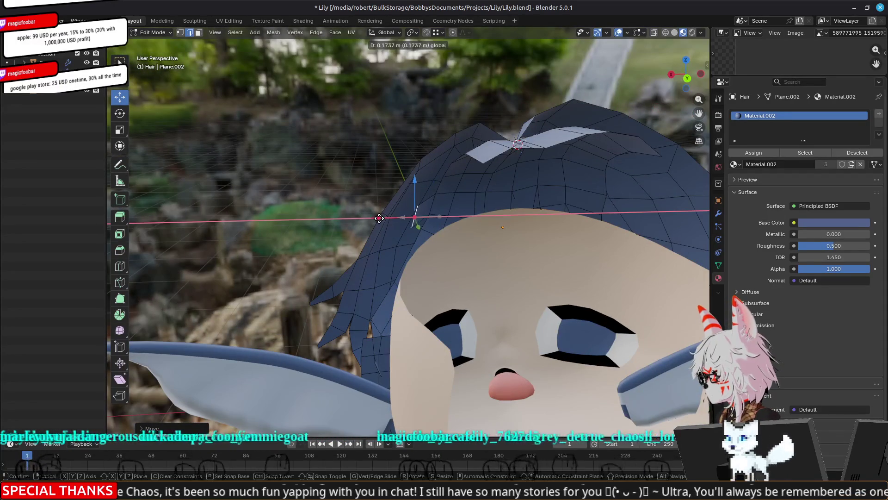
pyautogui.click(387, 218)
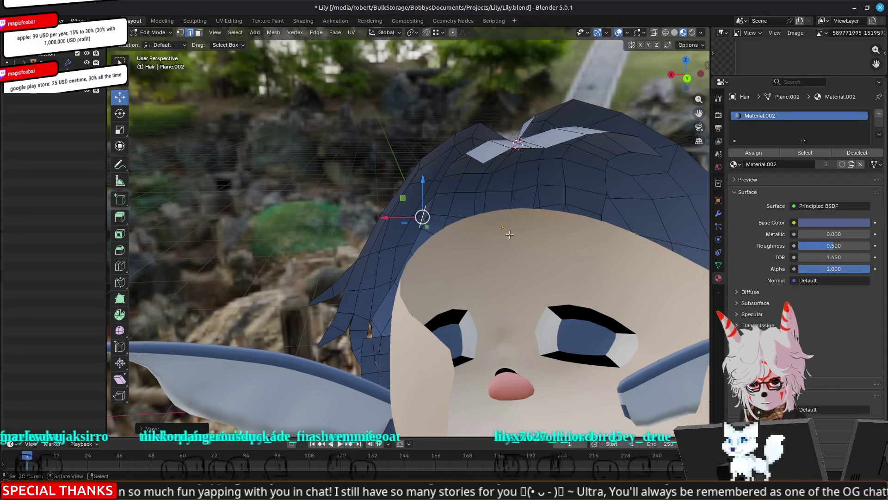
pyautogui.moveTo(530, 199); pyautogui.dragTo(493, 202, button='middle')
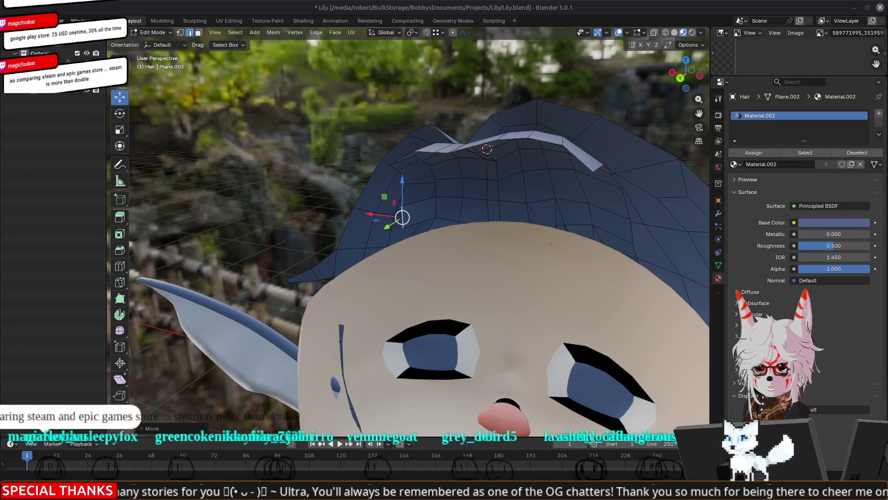
# Step: Pull a front-edge fringe vertex back along Y, then left along X
pyautogui.moveTo(537, 309); pyautogui.dragTo(569, 281, button='middle')
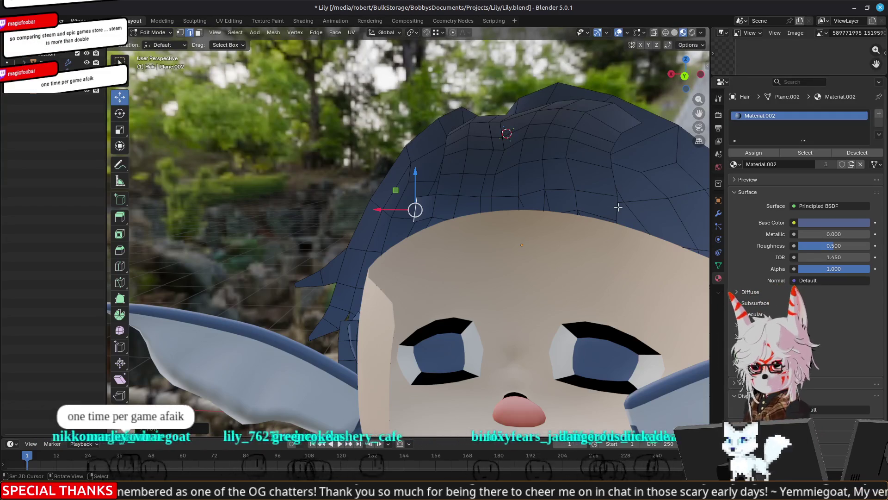
pyautogui.moveTo(604, 244); pyautogui.dragTo(548, 254, button='middle')
pyautogui.moveTo(389, 216); pyautogui.dragTo(412, 217, button='middle')
pyautogui.press('1')
pyautogui.click(370, 194)
pyautogui.moveTo(334, 202); pyautogui.dragTo(349, 199)
pyautogui.moveTo(349, 200); pyautogui.dragTo(425, 218, button='middle')
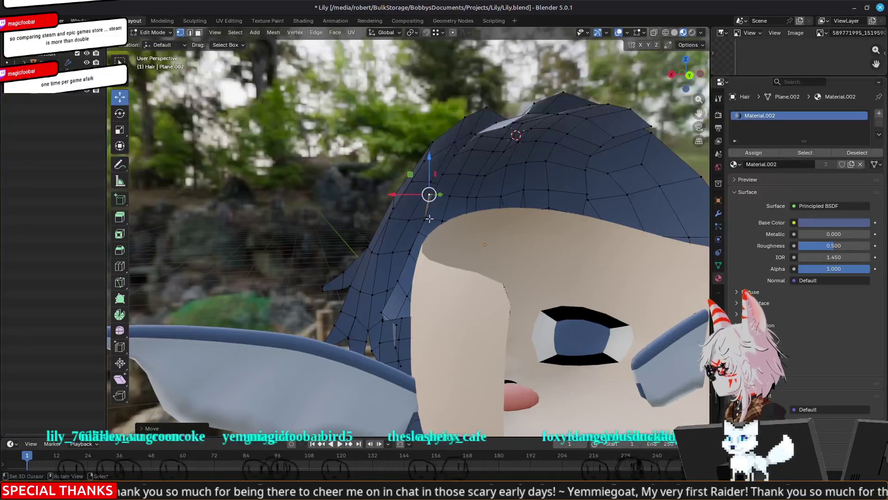
pyautogui.moveTo(395, 222); pyautogui.dragTo(388, 217)
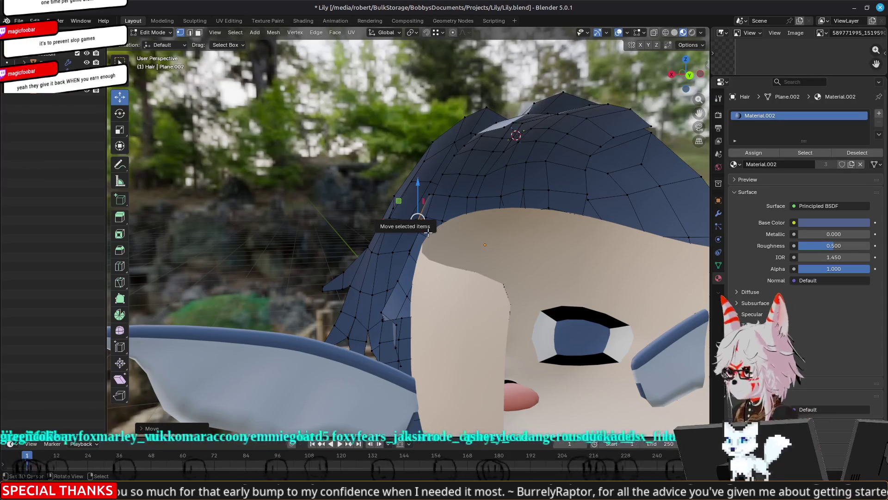
# Step: Extrude a new edge from the hair mesh and slide it along the Y axis
pyautogui.moveTo(387, 217); pyautogui.dragTo(587, 242)
pyautogui.moveTo(587, 242); pyautogui.dragTo(568, 244, button='middle')
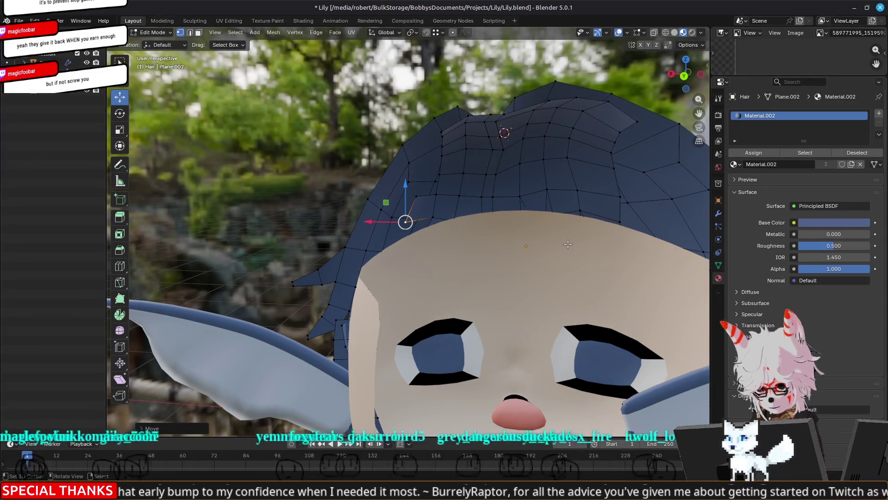
pyautogui.moveTo(648, 253)
pyautogui.keyDown('shift'); pyautogui.mouseDown(button='middle')
pyautogui.moveTo(591, 262)
pyautogui.moveTo(622, 277)
pyautogui.moveTo(611, 240)
pyautogui.moveTo(618, 250)
pyautogui.mouseUp(button='middle'); pyautogui.keyUp('shift')
pyautogui.press('2')
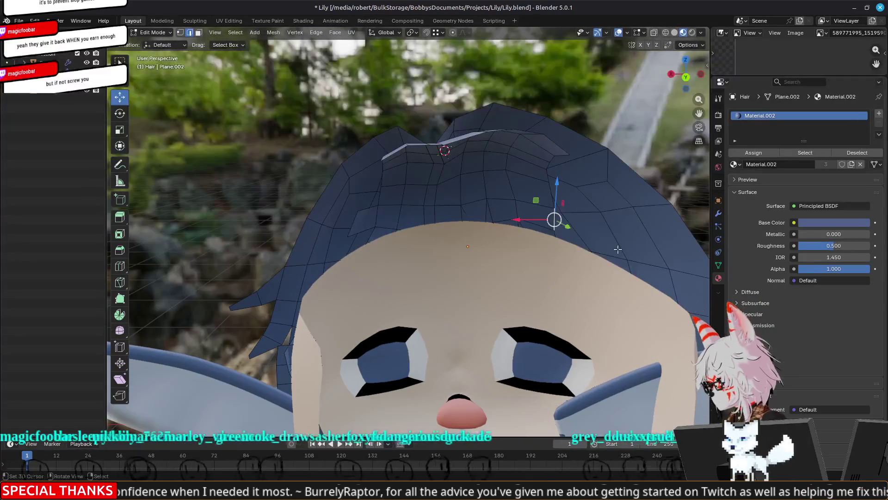
pyautogui.press('e')
pyautogui.rightClick(564, 236)
pyautogui.press('g')
pyautogui.press('y')
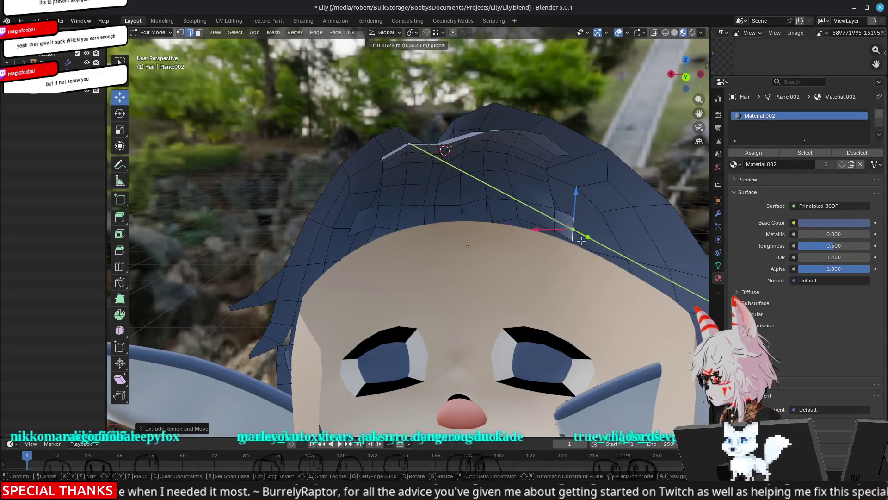
pyautogui.click(583, 241)
# Step: Reshape the new hair section by moving its vertices along X and Y
pyautogui.moveTo(584, 241)
pyautogui.mouseDown(button='middle')
pyautogui.moveTo(636, 248)
pyautogui.moveTo(622, 249)
pyautogui.mouseUp(button='middle')
pyautogui.press('g')
pyautogui.press('x')
pyautogui.click(544, 230)
pyautogui.moveTo(544, 231); pyautogui.dragTo(546, 270, button='middle')
pyautogui.press('g')
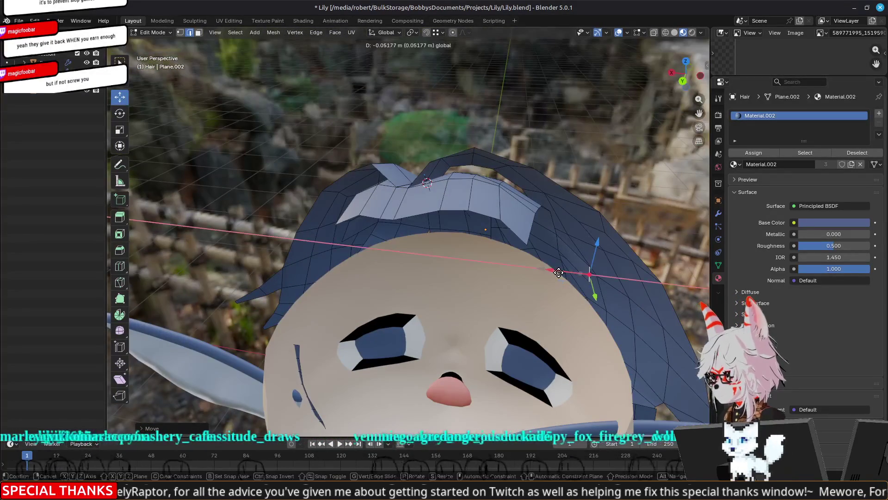
pyautogui.press('y')
pyautogui.click(598, 284)
pyautogui.moveTo(599, 284)
pyautogui.mouseDown(button='middle')
pyautogui.moveTo(619, 254)
pyautogui.moveTo(114, 252)
pyautogui.mouseUp(button='middle')
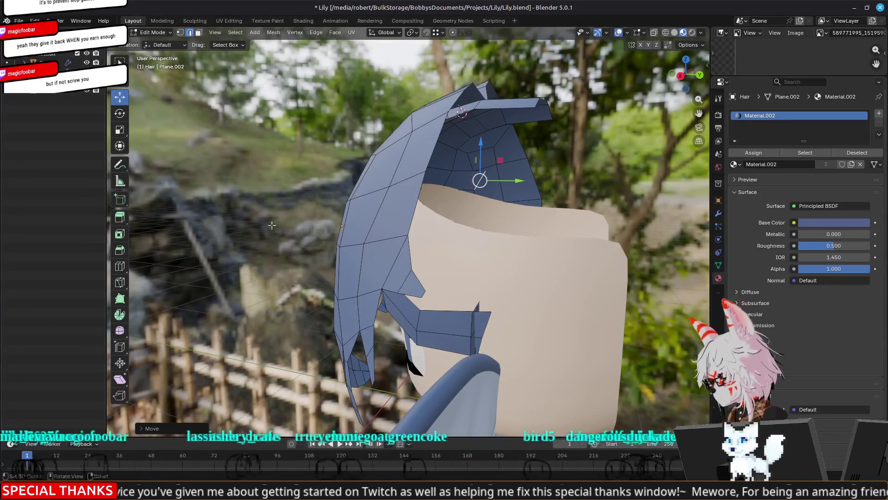
pyautogui.press('g')
pyautogui.press('y')
pyautogui.click(559, 211)
# Step: Adjust more fringe vertices along Y and X to wrap them around the face
pyautogui.moveTo(559, 211); pyautogui.dragTo(527, 262, button='middle')
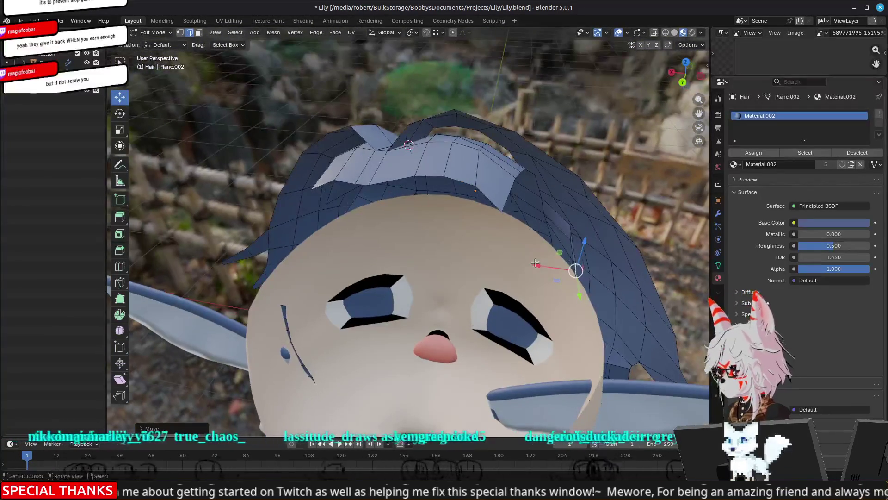
pyautogui.press('y')
pyautogui.click(573, 236)
pyautogui.moveTo(568, 235); pyautogui.dragTo(570, 257, button='middle')
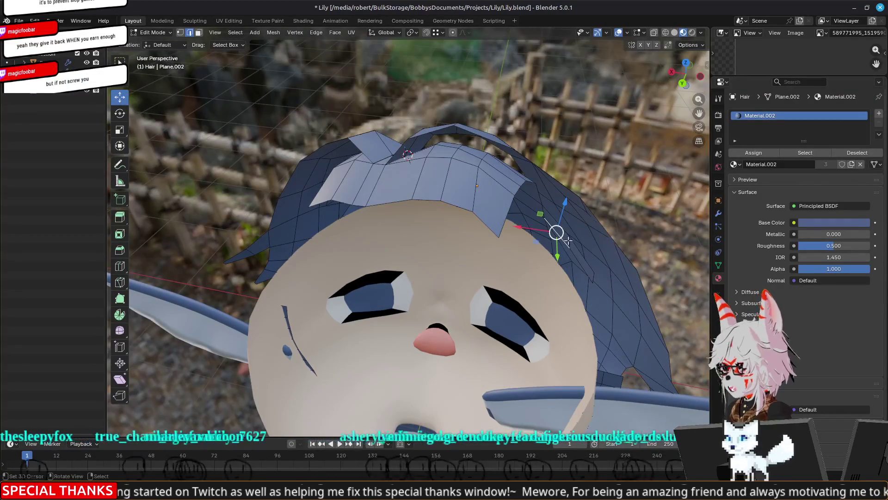
pyautogui.press('g')
pyautogui.press('y')
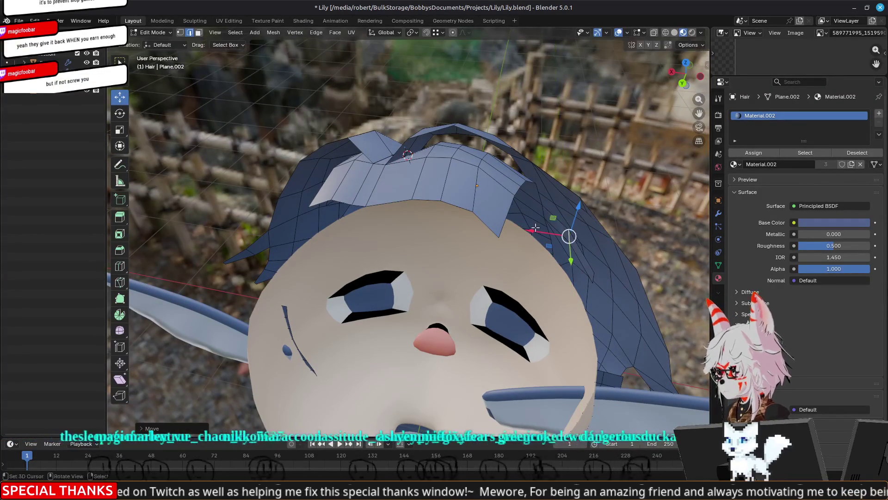
pyautogui.press('x')
pyautogui.click(540, 233)
pyautogui.moveTo(372, 235)
pyautogui.mouseDown(button='middle')
pyautogui.moveTo(310, 243)
pyautogui.moveTo(288, 223)
pyautogui.mouseUp(button='middle')
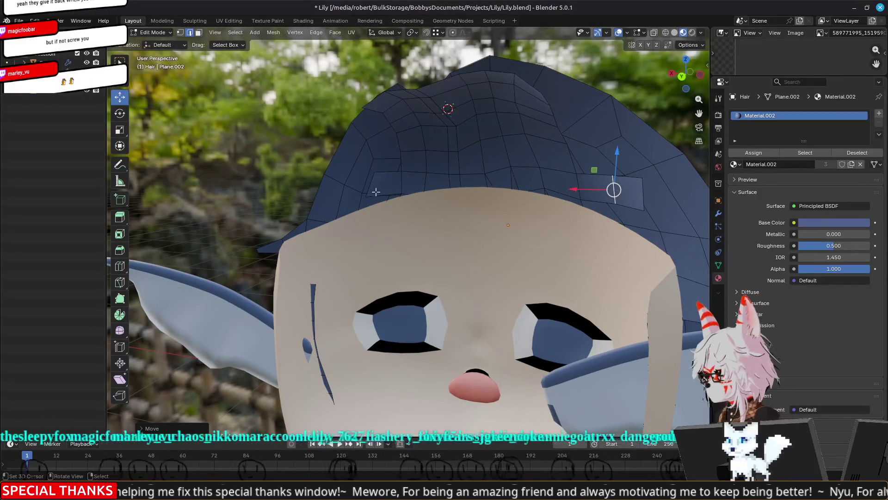
# Step: Extrude a side hair vertex, place it, and shift it along X
pyautogui.click(371, 178)
pyautogui.moveTo(371, 179); pyautogui.dragTo(331, 204, button='middle')
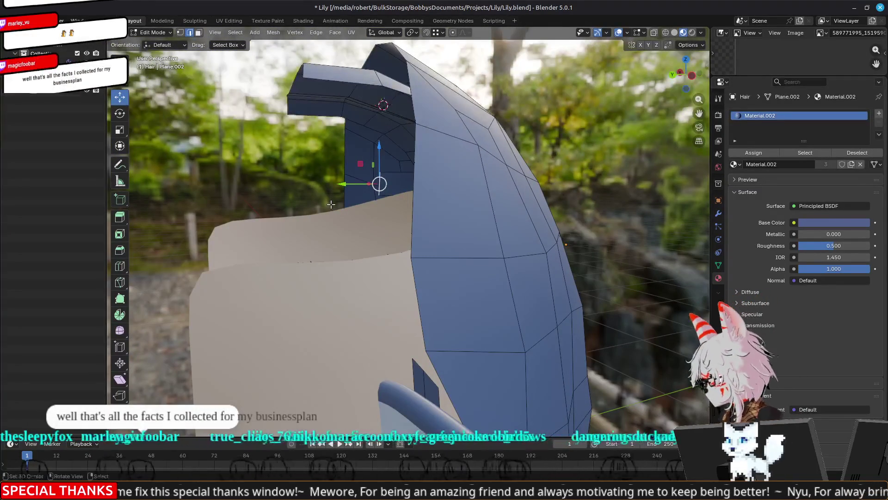
pyautogui.press('e')
pyautogui.rightClick(360, 205)
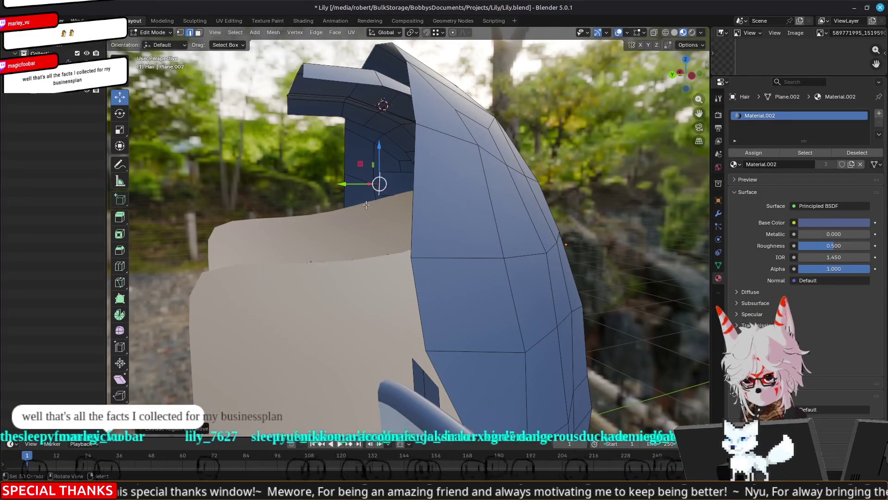
pyautogui.press('g')
pyautogui.click(341, 184)
pyautogui.moveTo(341, 184)
pyautogui.mouseDown(button='middle')
pyautogui.moveTo(371, 242)
pyautogui.moveTo(341, 195)
pyautogui.mouseUp(button='middle')
pyautogui.press('g')
pyautogui.press('x')
pyautogui.click(353, 234)
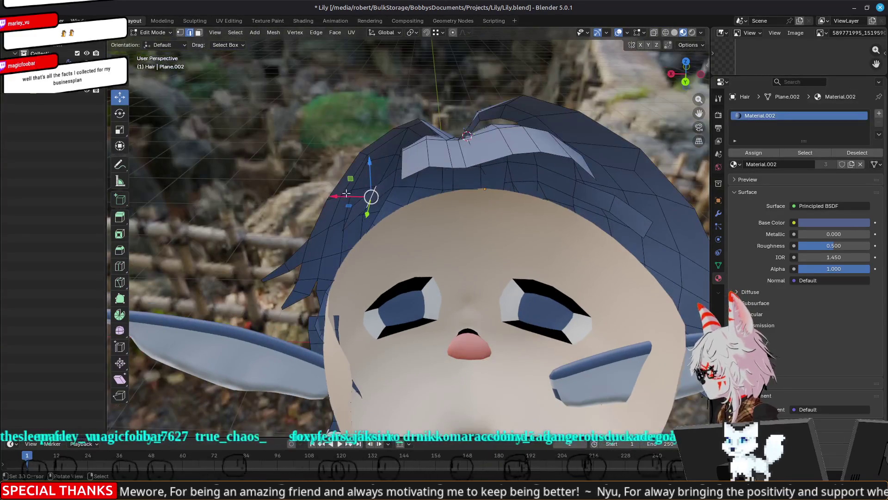
# Step: Nudge the side hair vertices further along the X axis
pyautogui.press('g')
pyautogui.press('x')
pyautogui.click(365, 211)
pyautogui.moveTo(365, 211)
pyautogui.mouseDown(button='middle')
pyautogui.moveTo(406, 278)
pyautogui.moveTo(347, 245)
pyautogui.moveTo(405, 257)
pyautogui.moveTo(502, 303)
pyautogui.moveTo(365, 248)
pyautogui.moveTo(465, 255)
pyautogui.moveTo(451, 234)
pyautogui.mouseUp(button='middle')
pyautogui.press('g')
pyautogui.press('x')
pyautogui.click(329, 240)
# Step: Extrude a hair face outward and inspect the crown from several angles
pyautogui.press('e')
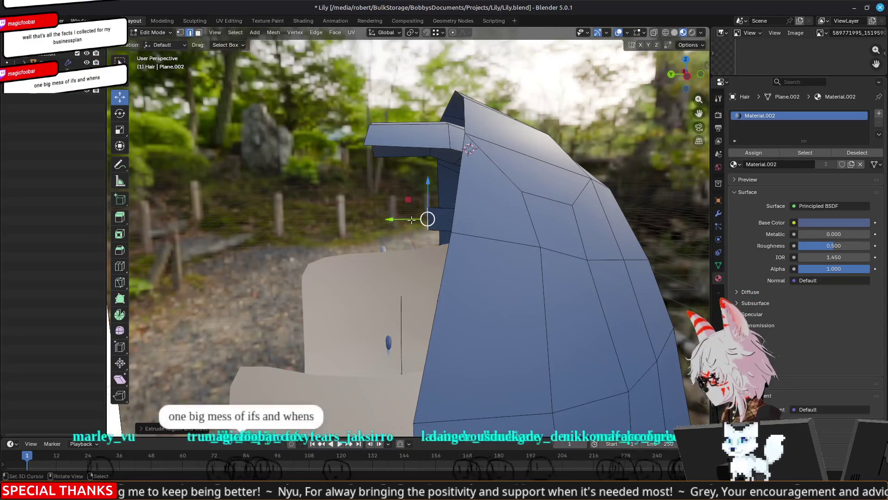
pyautogui.click(355, 220)
pyautogui.moveTo(355, 220)
pyautogui.mouseDown(button='middle')
pyautogui.moveTo(385, 283)
pyautogui.moveTo(447, 335)
pyautogui.moveTo(368, 231)
pyautogui.mouseUp(button='middle')
pyautogui.moveTo(368, 229); pyautogui.dragTo(361, 229)
pyautogui.moveTo(527, 267); pyautogui.dragTo(402, 218, button='middle')
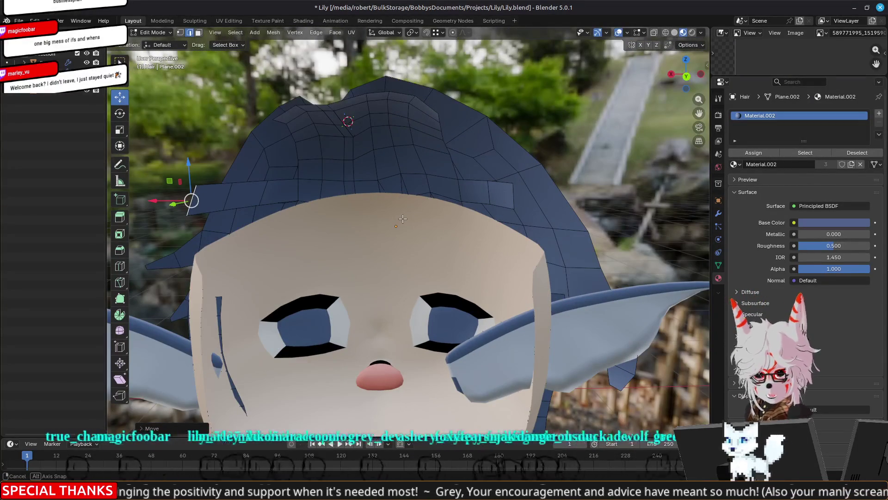
pyautogui.moveTo(513, 196)
pyautogui.mouseDown(button='middle')
pyautogui.moveTo(483, 281)
pyautogui.moveTo(408, 232)
pyautogui.mouseUp(button='middle')
# Step: Shift a hair vertex left and move another edge along the X axis
pyautogui.press('g')
pyautogui.click(381, 197)
pyautogui.moveTo(344, 270); pyautogui.dragTo(409, 251, button='middle')
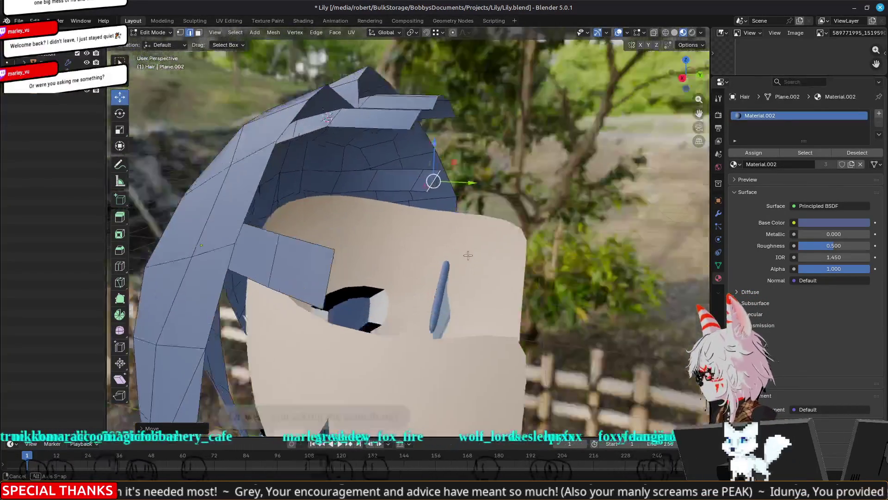
pyautogui.moveTo(467, 255)
pyautogui.mouseDown(button='middle')
pyautogui.moveTo(430, 194)
pyautogui.moveTo(462, 197)
pyautogui.moveTo(522, 233)
pyautogui.moveTo(503, 206)
pyautogui.moveTo(493, 201)
pyautogui.moveTo(490, 211)
pyautogui.mouseUp(button='middle')
pyautogui.click(417, 177)
pyautogui.press('g')
pyautogui.press('x')
pyautogui.click(444, 185)
# Step: Select two neighbouring hair vertices and slide them along X
pyautogui.click(525, 200)
pyautogui.click(523, 203)
pyautogui.moveTo(481, 199); pyautogui.dragTo(532, 200)
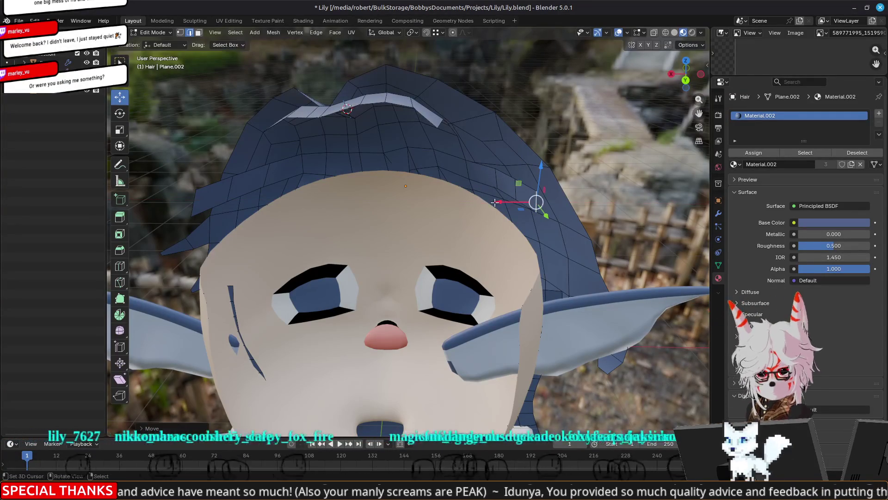
pyautogui.moveTo(532, 200)
pyautogui.mouseDown(button='middle')
pyautogui.moveTo(391, 203)
pyautogui.moveTo(394, 192)
pyautogui.mouseUp(button='middle')
# Step: Select the stray triangular face at the fringe front and remove it
pyautogui.scroll(3, 395, 192)
pyautogui.click(394, 192)
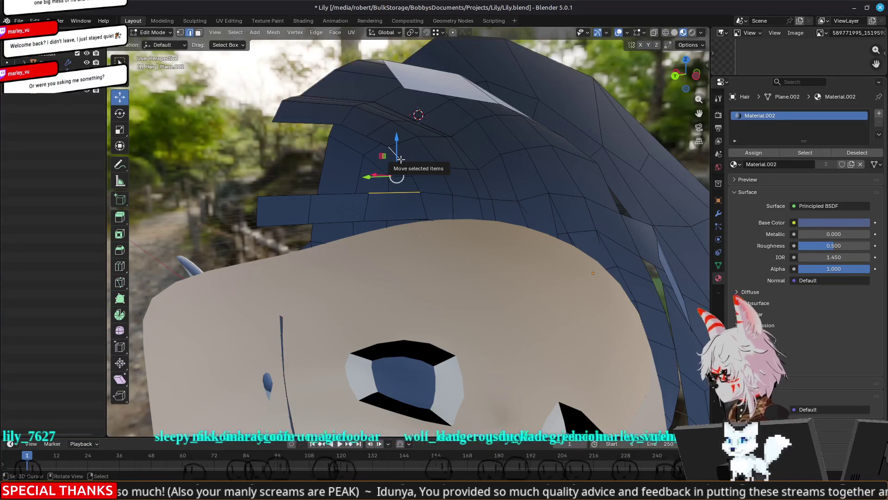
pyautogui.keyDown('shift'); pyautogui.click(401, 159); pyautogui.keyUp('shift')
pyautogui.moveTo(470, 199)
pyautogui.mouseDown(button='middle')
pyautogui.moveTo(485, 180)
pyautogui.moveTo(367, 185)
pyautogui.mouseUp(button='middle')
pyautogui.click(416, 205)
pyautogui.keyDown('shift'); pyautogui.click(402, 183); pyautogui.keyUp('shift')
pyautogui.keyDown('shift'); pyautogui.click(410, 167); pyautogui.keyUp('shift')
pyautogui.hotkey('ctrl', 'z')
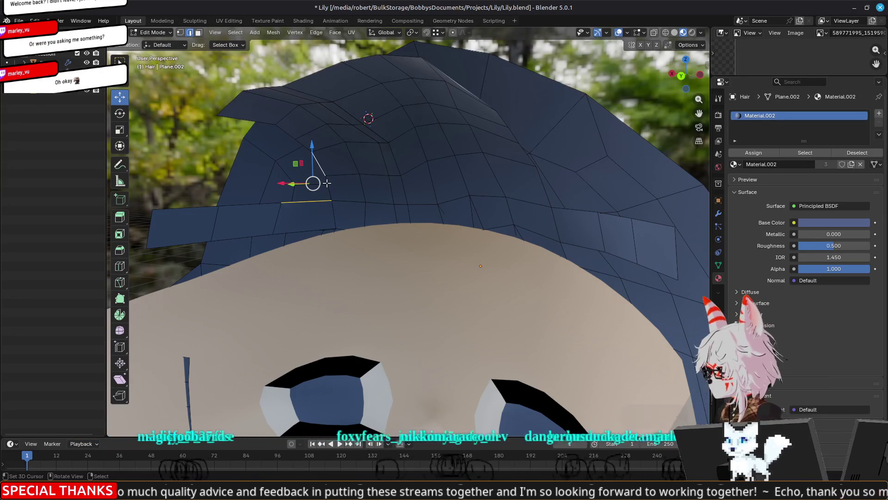
# Step: Select three bottom edges along one side of the fringe
pyautogui.click(305, 201)
pyautogui.keyDown('shift'); pyautogui.click(251, 206); pyautogui.keyUp('shift')
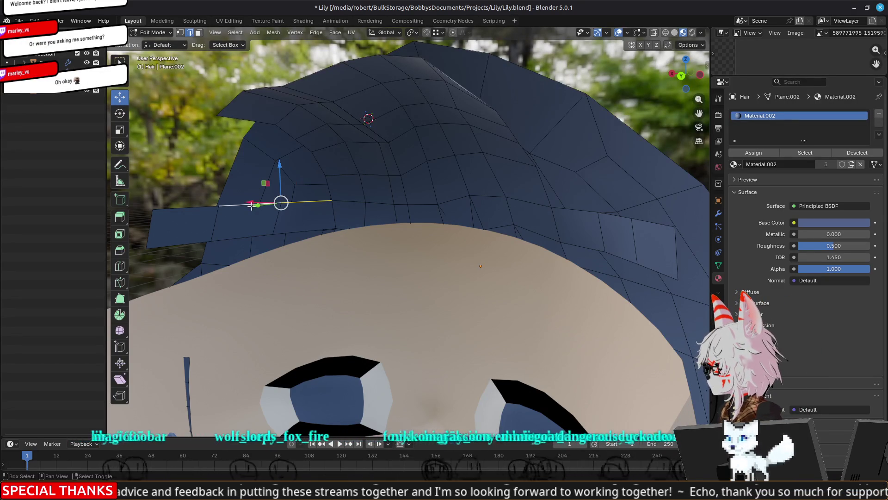
pyautogui.keyDown('shift'); pyautogui.click(183, 209); pyautogui.keyUp('shift')
pyautogui.moveTo(194, 210)
pyautogui.mouseDown(button='middle')
pyautogui.moveTo(421, 227)
pyautogui.moveTo(298, 218)
pyautogui.moveTo(410, 221)
pyautogui.mouseUp(button='middle')
# Step: Add the remaining fringe edges and extrude the row upward along Z
pyautogui.keyDown('shift'); pyautogui.click(419, 210); pyautogui.keyUp('shift')
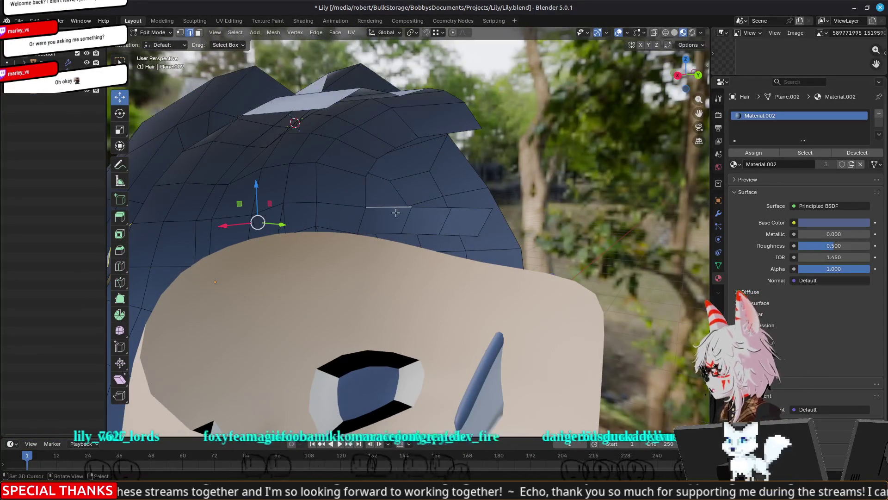
pyautogui.keyDown('shift'); pyautogui.click(430, 212); pyautogui.keyUp('shift')
pyautogui.keyDown('shift'); pyautogui.click(472, 209); pyautogui.keyUp('shift')
pyautogui.keyDown('shift'); pyautogui.click(472, 209); pyautogui.keyUp('shift')
pyautogui.keyDown('shift'); pyautogui.click(472, 209); pyautogui.keyUp('shift')
pyautogui.moveTo(471, 209)
pyautogui.mouseDown(button='middle')
pyautogui.moveTo(511, 244)
pyautogui.moveTo(436, 247)
pyautogui.mouseUp(button='middle')
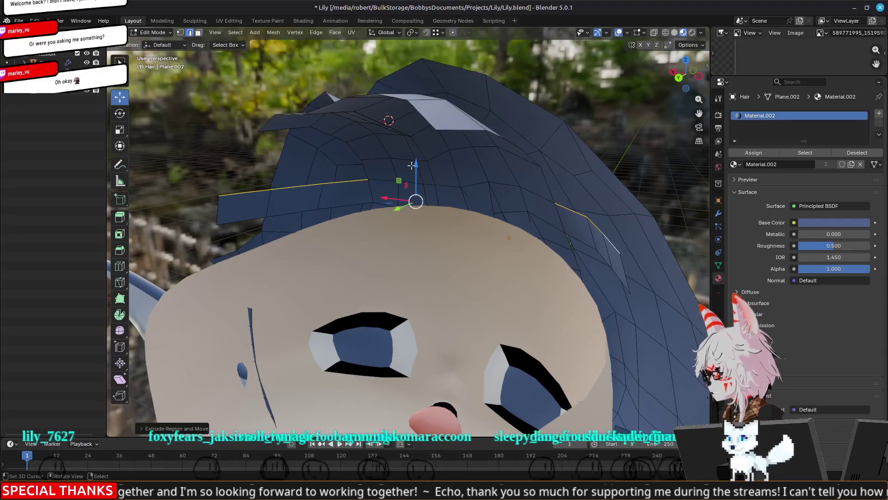
pyautogui.press('e')
pyautogui.press('z')
pyautogui.rightClick(417, 135)
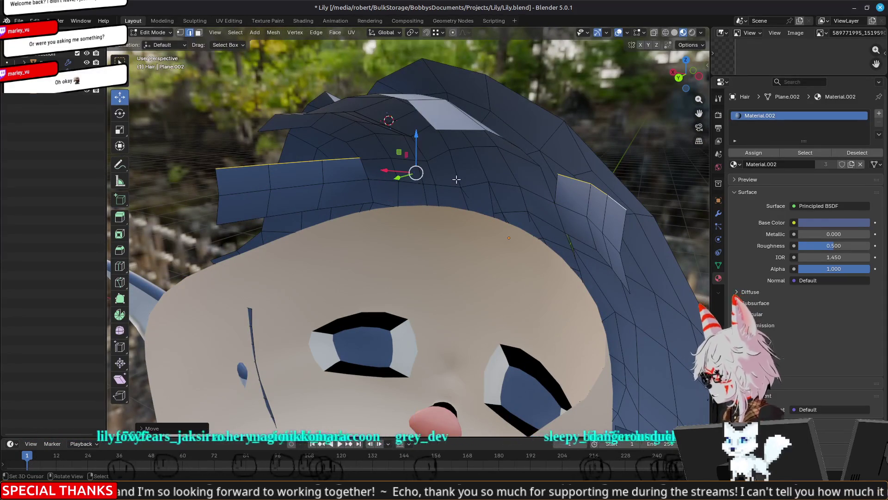
# Step: Merge two pairs of fringe vertices, each at the last selected vertex
pyautogui.click(558, 171)
pyautogui.keyDown('shift'); pyautogui.click(539, 153); pyautogui.keyUp('shift')
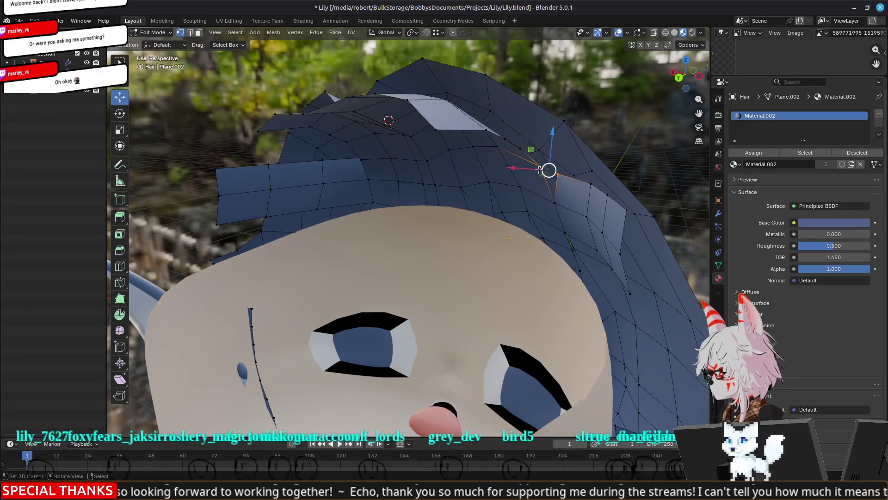
pyautogui.press('m')
pyautogui.click(540, 174)
pyautogui.moveTo(541, 174)
pyautogui.mouseDown(button='middle')
pyautogui.moveTo(409, 220)
pyautogui.moveTo(372, 219)
pyautogui.mouseUp(button='middle')
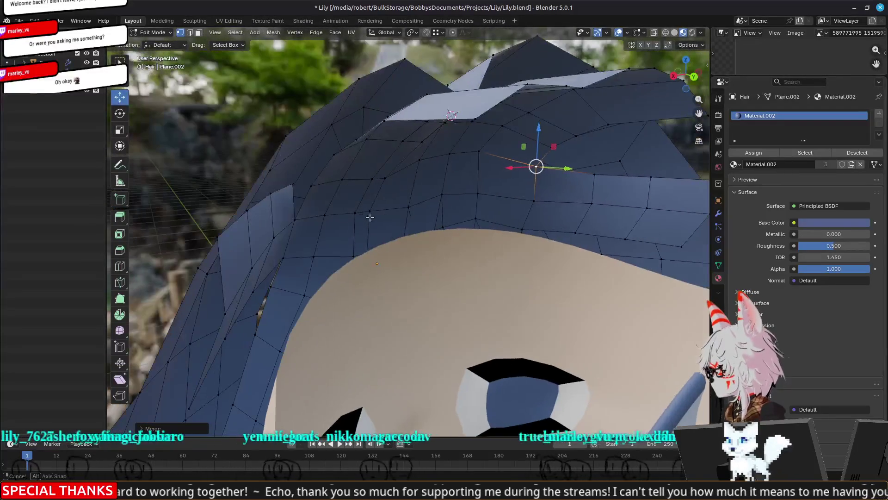
pyautogui.click(292, 185)
pyautogui.keyDown('shift'); pyautogui.click(302, 183); pyautogui.keyUp('shift')
pyautogui.press('m')
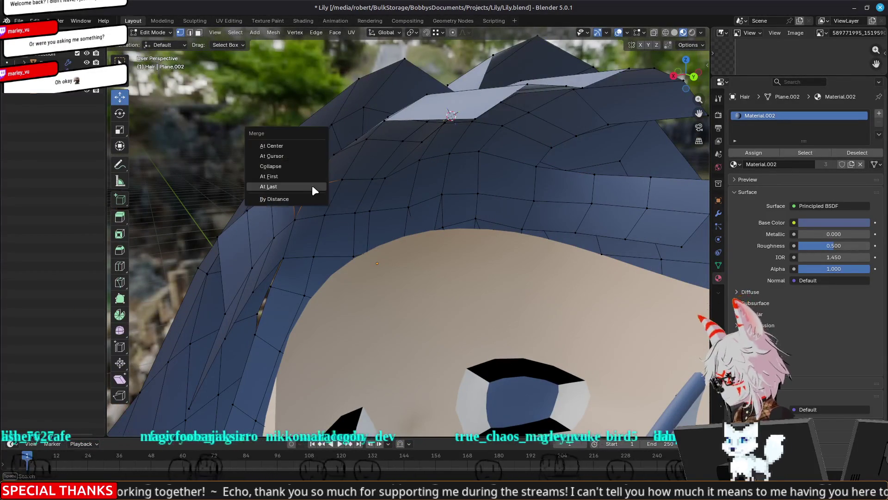
pyautogui.click(312, 186)
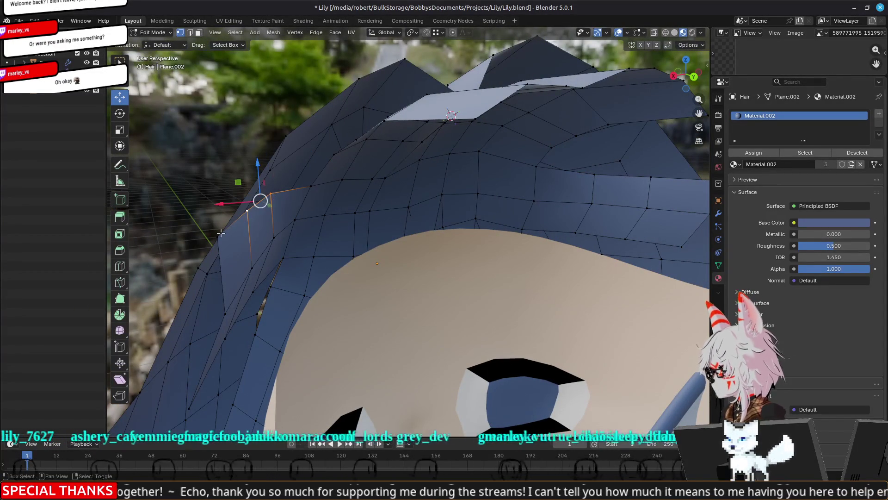
# Step: Move the merged vertex right and reposition it from a side view
pyautogui.moveTo(219, 219); pyautogui.dragTo(266, 219)
pyautogui.moveTo(380, 229)
pyautogui.mouseDown(button='middle')
pyautogui.moveTo(354, 187)
pyautogui.moveTo(324, 229)
pyautogui.moveTo(361, 226)
pyautogui.mouseUp(button='middle')
pyautogui.press('g')
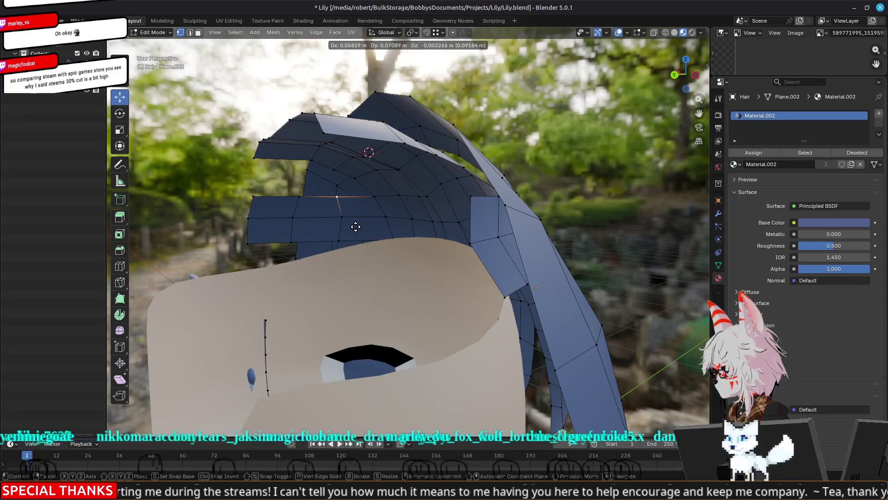
pyautogui.click(351, 226)
# Step: Reposition a different fringe vertex after cancelling the first move
pyautogui.moveTo(335, 225); pyautogui.dragTo(320, 223, button='middle')
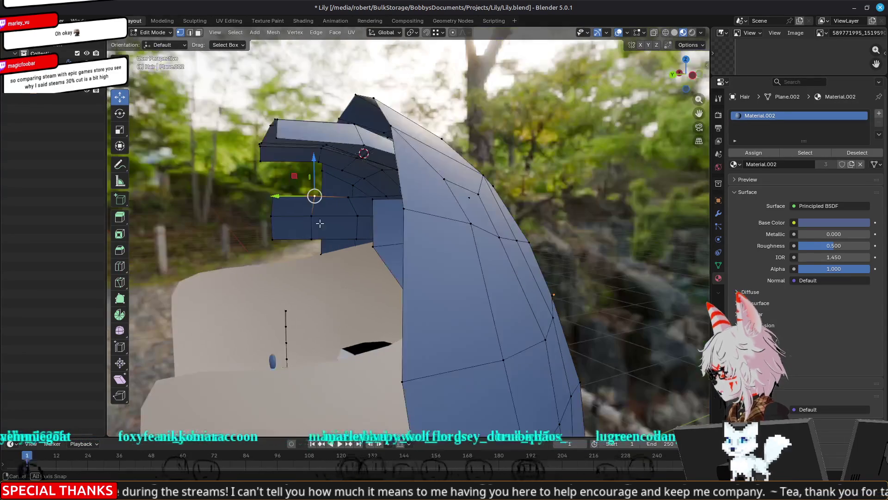
pyautogui.press('g')
pyautogui.press('Escape')
pyautogui.click(348, 216)
pyautogui.press('g')
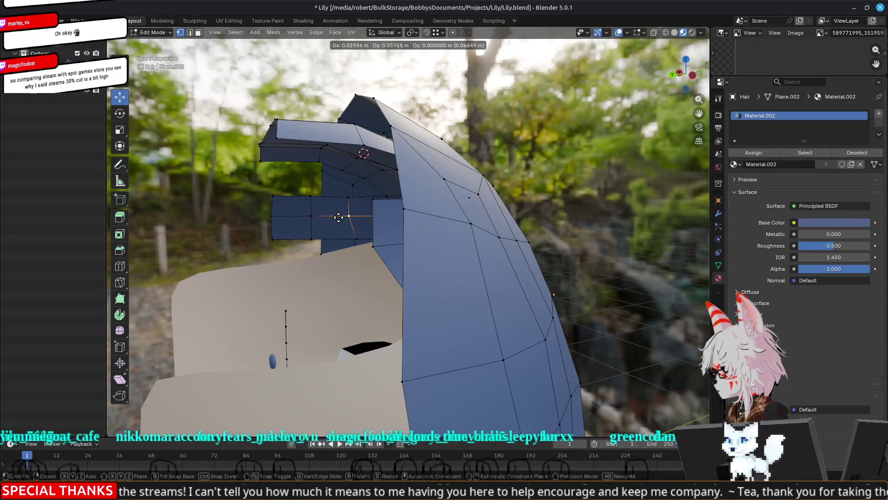
pyautogui.click(345, 218)
pyautogui.moveTo(345, 217); pyautogui.dragTo(325, 219, button='middle')
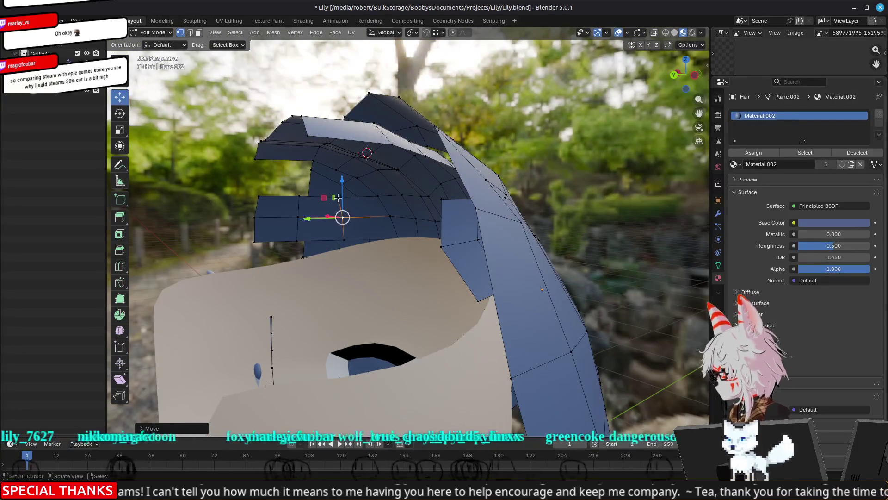
# Step: Select adjacent hair edges to form a strip
pyautogui.press('2')
pyautogui.keyDown('shift'); pyautogui.click(350, 174); pyautogui.keyUp('shift')
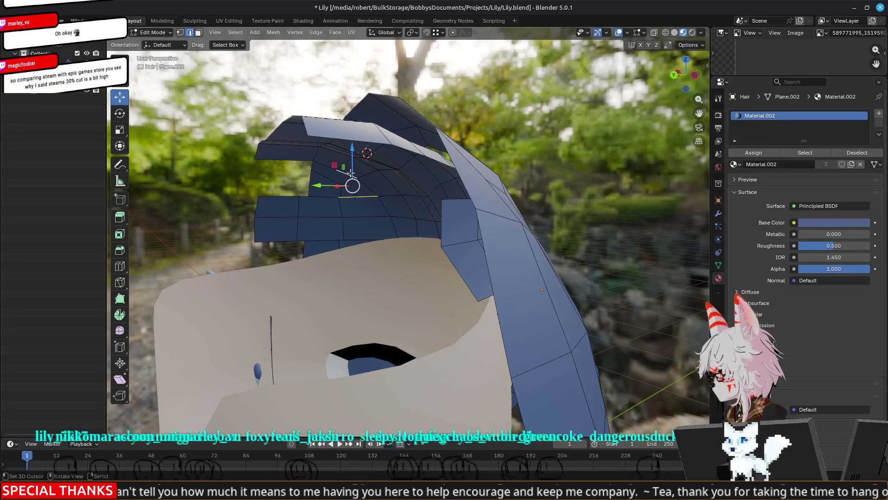
pyautogui.keyDown('shift'); pyautogui.click(350, 174); pyautogui.keyUp('shift')
pyautogui.moveTo(351, 174)
pyautogui.mouseDown(button='middle')
pyautogui.moveTo(298, 168)
pyautogui.moveTo(355, 181)
pyautogui.mouseUp(button='middle')
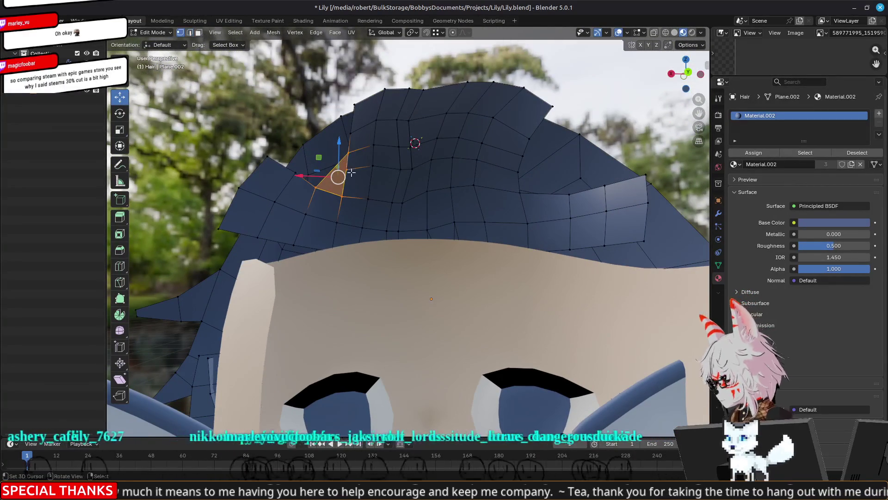
# Step: Pull a single fringe vertex upward in two moves
pyautogui.press('1')
pyautogui.click(350, 155)
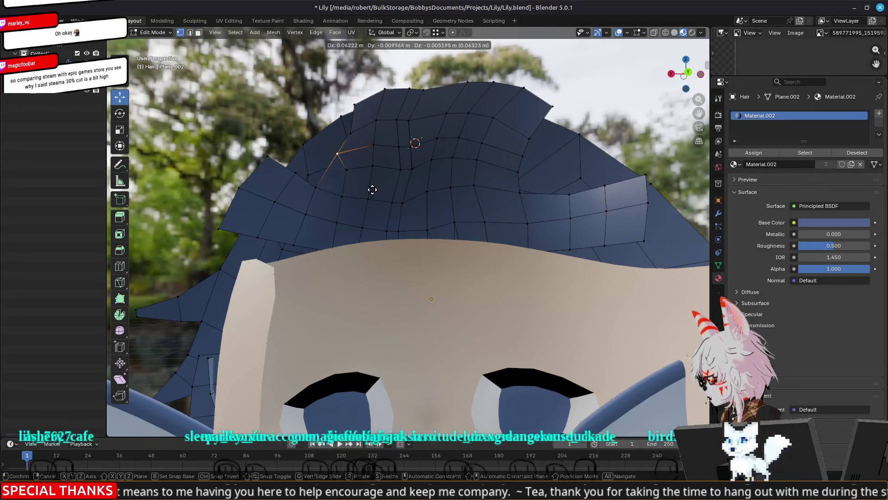
pyautogui.click(337, 154)
pyautogui.press('g')
pyautogui.click(338, 134)
pyautogui.press('g')
pyautogui.click(337, 103)
pyautogui.moveTo(336, 102)
pyautogui.mouseDown(button='middle')
pyautogui.moveTo(343, 139)
pyautogui.moveTo(326, 126)
pyautogui.mouseUp(button='middle')
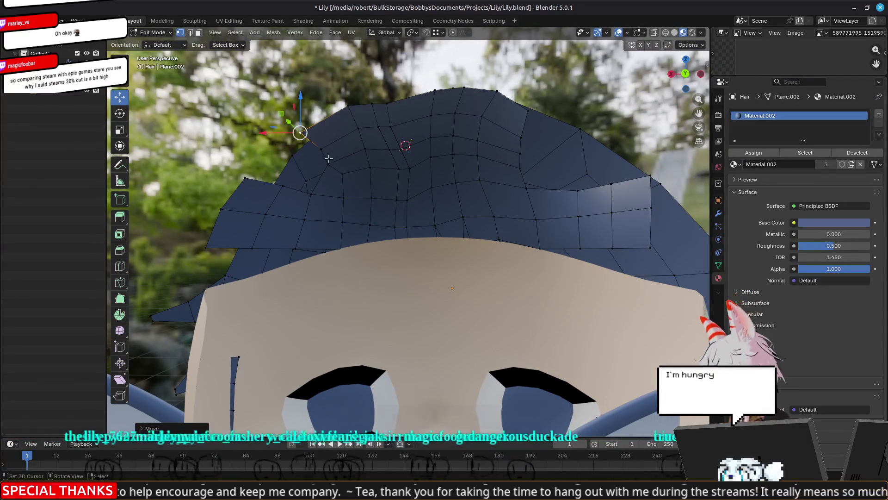
# Step: Select fringe edges and a face on the bangs
pyautogui.press('2')
pyautogui.click(293, 194)
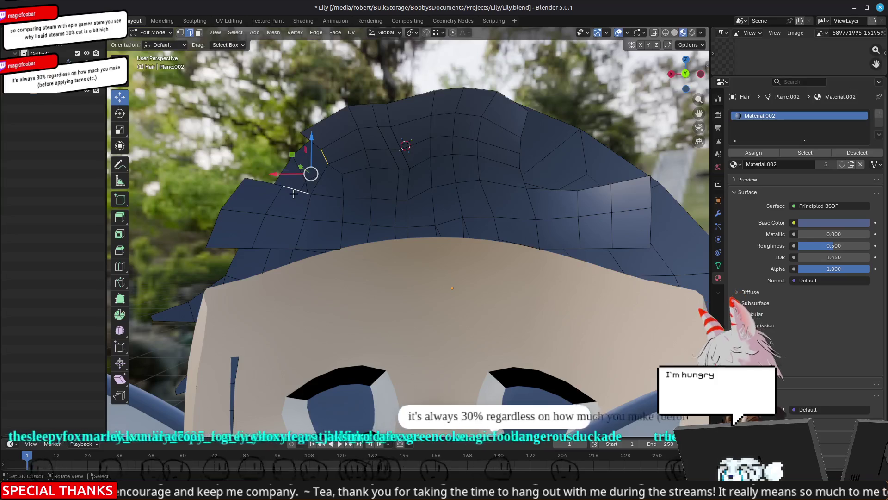
pyautogui.click(253, 178)
pyautogui.click(308, 147)
pyautogui.moveTo(308, 147); pyautogui.dragTo(289, 218, button='middle')
# Step: Slide one hair vertex along X, then move it up and to the left
pyautogui.press('1')
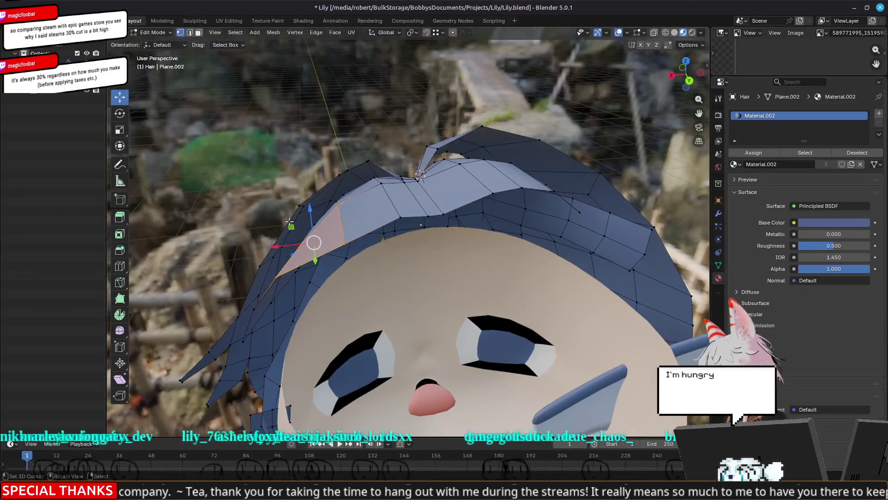
pyautogui.click(299, 249)
pyautogui.moveTo(298, 249); pyautogui.dragTo(321, 271, button='middle')
pyautogui.moveTo(281, 268); pyautogui.dragTo(275, 267)
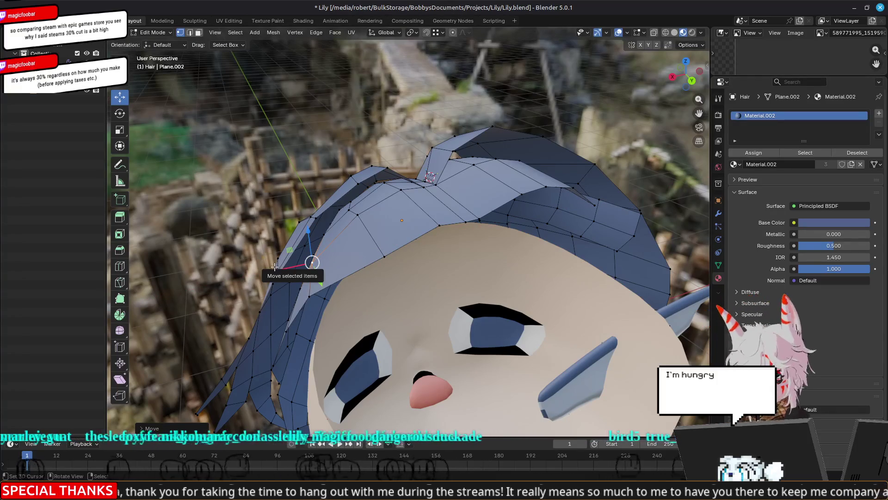
pyautogui.moveTo(355, 217); pyautogui.dragTo(397, 213, button='middle')
pyautogui.moveTo(337, 154); pyautogui.dragTo(323, 148)
pyautogui.moveTo(509, 208)
pyautogui.mouseDown(button='middle')
pyautogui.moveTo(537, 207)
pyautogui.moveTo(514, 232)
pyautogui.mouseUp(button='middle')
# Step: Slide the next two hair vertices along X to refine the strand
pyautogui.click(509, 203)
pyautogui.moveTo(469, 204); pyautogui.dragTo(470, 213)
pyautogui.moveTo(561, 245); pyautogui.dragTo(491, 197, button='middle')
pyautogui.moveTo(492, 197)
pyautogui.mouseDown()
pyautogui.moveTo(473, 200)
pyautogui.moveTo(481, 195)
pyautogui.mouseUp()
pyautogui.click(537, 194)
pyautogui.moveTo(481, 194)
pyautogui.mouseDown(button='middle')
pyautogui.moveTo(505, 217)
pyautogui.moveTo(493, 212)
pyautogui.moveTo(485, 177)
pyautogui.mouseUp(button='middle')
# Step: Shift a pair of neighbouring hair vertices together along X
pyautogui.click(478, 167)
pyautogui.click(474, 151)
pyautogui.keyDown('shift'); pyautogui.click(457, 113); pyautogui.keyUp('shift')
pyautogui.moveTo(440, 134)
pyautogui.mouseDown()
pyautogui.moveTo(469, 137)
pyautogui.moveTo(457, 136)
pyautogui.mouseUp()
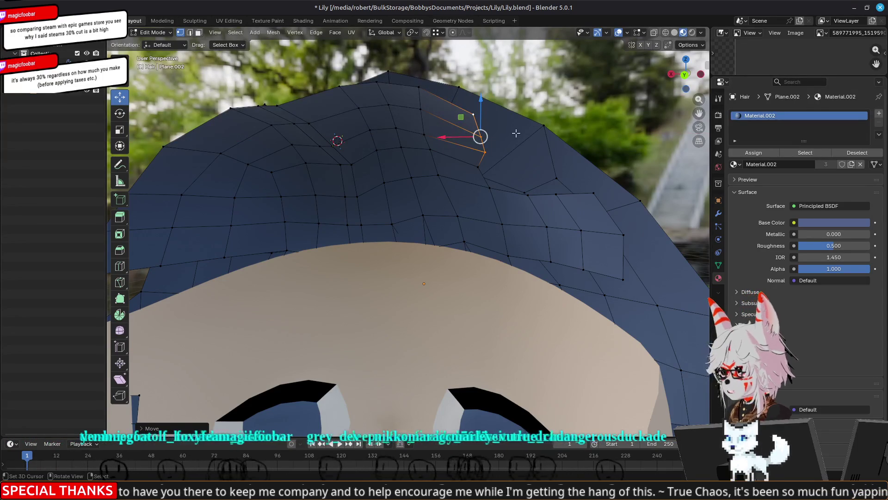
pyautogui.moveTo(476, 127); pyautogui.dragTo(470, 145, button='middle')
pyautogui.moveTo(470, 144); pyautogui.dragTo(446, 144)
pyautogui.moveTo(446, 144)
pyautogui.mouseDown(button='middle')
pyautogui.moveTo(468, 190)
pyautogui.moveTo(482, 178)
pyautogui.mouseUp(button='middle')
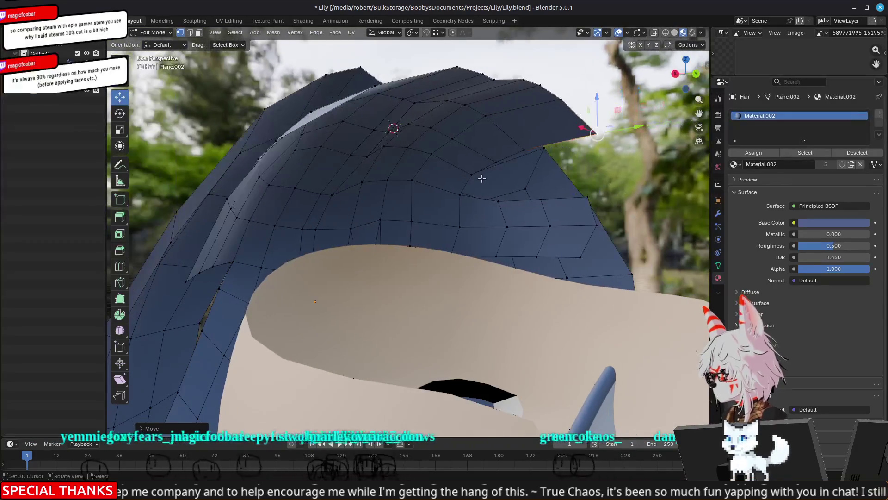
# Step: Select a couple of hair edges, then nudge a single vertex along X
pyautogui.press('2')
pyautogui.click(481, 179)
pyautogui.click(499, 198)
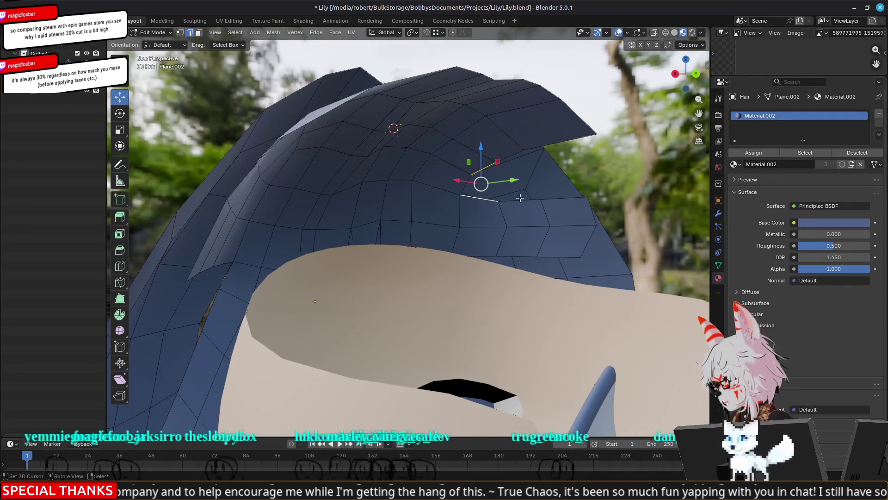
pyautogui.moveTo(521, 198); pyautogui.dragTo(460, 218, button='middle')
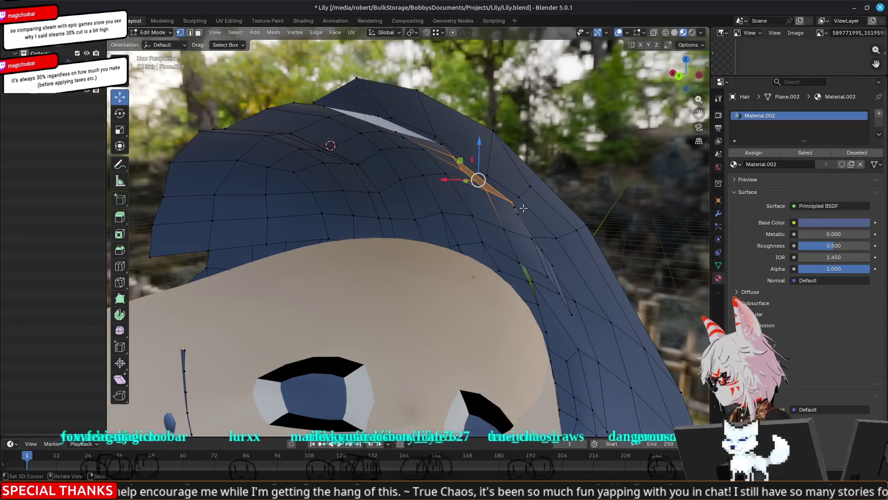
pyautogui.press('1')
pyautogui.click(530, 204)
pyautogui.moveTo(486, 202); pyautogui.dragTo(482, 203)
pyautogui.moveTo(482, 202); pyautogui.dragTo(539, 218, button='middle')
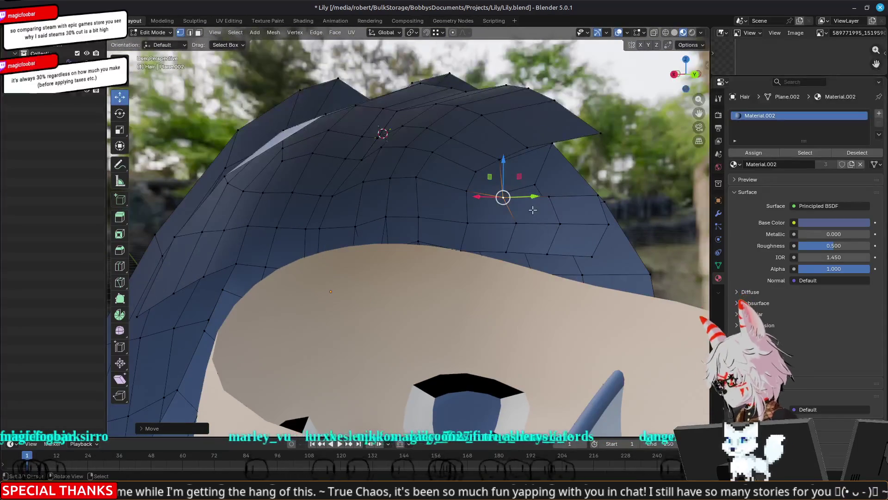
# Step: Pick two hair faces, check the whole hair, then select the right-column edge loop
pyautogui.press('3')
pyautogui.click(544, 178)
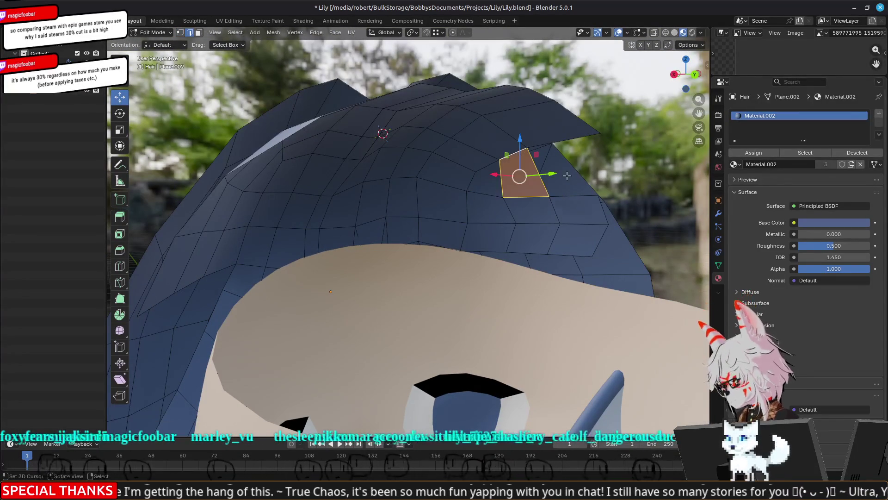
pyautogui.click(567, 193)
pyautogui.moveTo(567, 192); pyautogui.dragTo(538, 209, button='middle')
pyautogui.press('Tab')
pyautogui.moveTo(486, 264)
pyautogui.mouseDown(button='middle')
pyautogui.moveTo(398, 304)
pyautogui.moveTo(484, 253)
pyautogui.mouseUp(button='middle')
pyautogui.press('Tab')
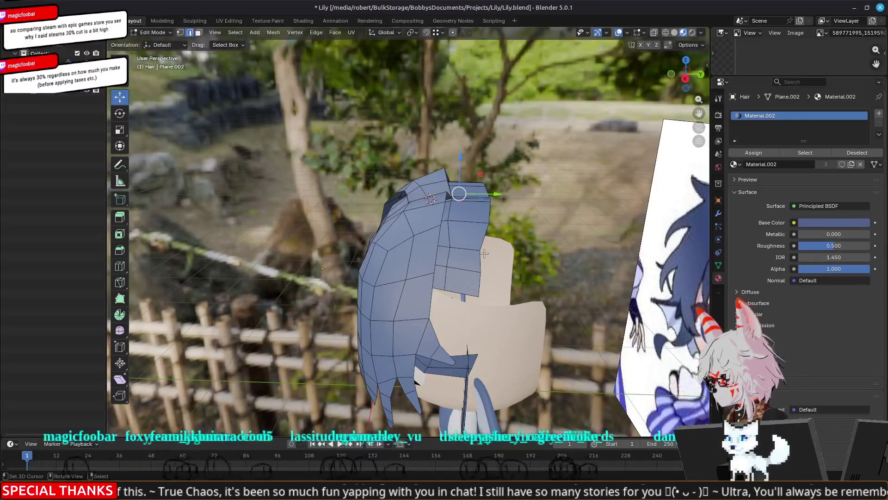
pyautogui.press('1')
pyautogui.keyDown('alt'); pyautogui.click(484, 239); pyautogui.keyUp('alt')
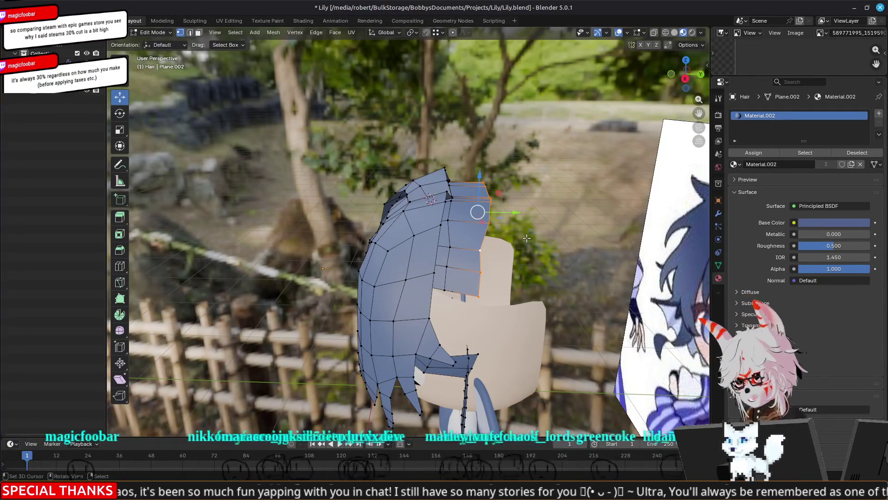
# Step: Scale the selected edge loop freely along Y, then inspect the character in Object Mode
pyautogui.press('s')
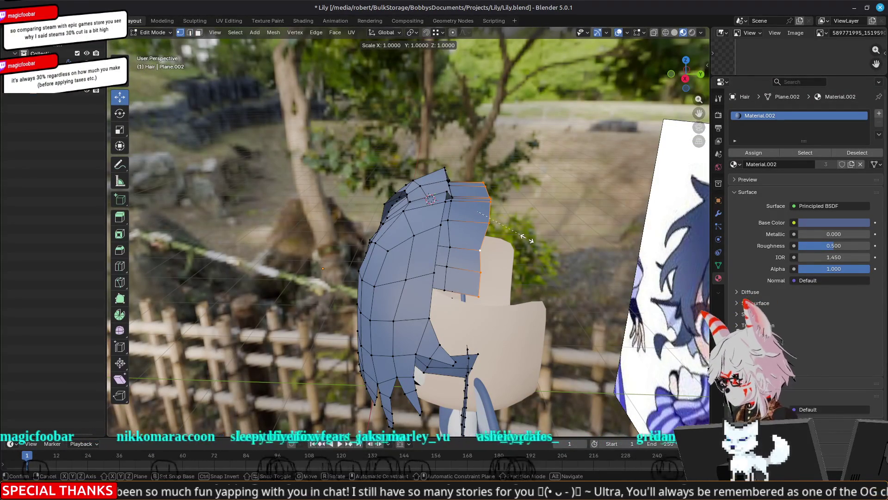
pyautogui.press('y')
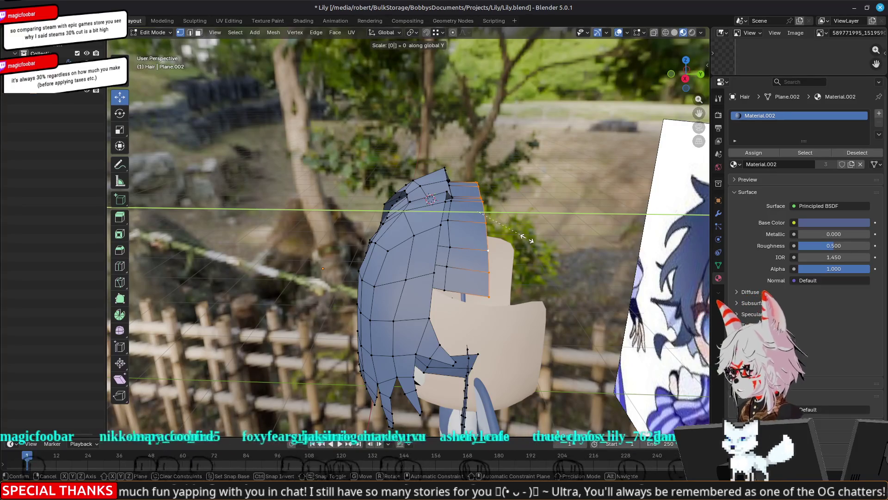
pyautogui.click(527, 238)
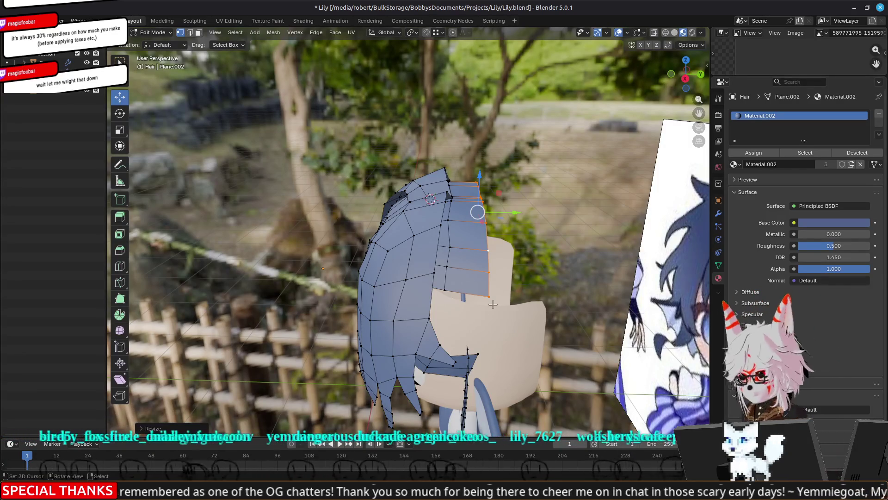
pyautogui.moveTo(499, 296)
pyautogui.mouseDown(button='middle')
pyautogui.moveTo(491, 276)
pyautogui.moveTo(489, 290)
pyautogui.moveTo(543, 268)
pyautogui.moveTo(428, 275)
pyautogui.mouseUp(button='middle')
pyautogui.press('Tab')
pyautogui.scroll(-3, 549, 270)
pyautogui.moveTo(464, 258)
pyautogui.mouseDown(button='middle')
pyautogui.moveTo(616, 270)
pyautogui.moveTo(473, 291)
pyautogui.moveTo(386, 274)
pyautogui.moveTo(302, 317)
pyautogui.moveTo(329, 285)
pyautogui.moveTo(293, 290)
pyautogui.moveTo(309, 280)
pyautogui.moveTo(364, 289)
pyautogui.moveTo(386, 278)
pyautogui.moveTo(302, 288)
pyautogui.moveTo(479, 264)
pyautogui.moveTo(426, 299)
pyautogui.moveTo(335, 298)
pyautogui.moveTo(454, 237)
pyautogui.moveTo(410, 213)
pyautogui.mouseUp(button='middle')
pyautogui.scroll(5, 387, 273)
# Step: Reselect the hair's right-border edge loop and try a Y scale of 0, then cancel
pyautogui.press('Tab')
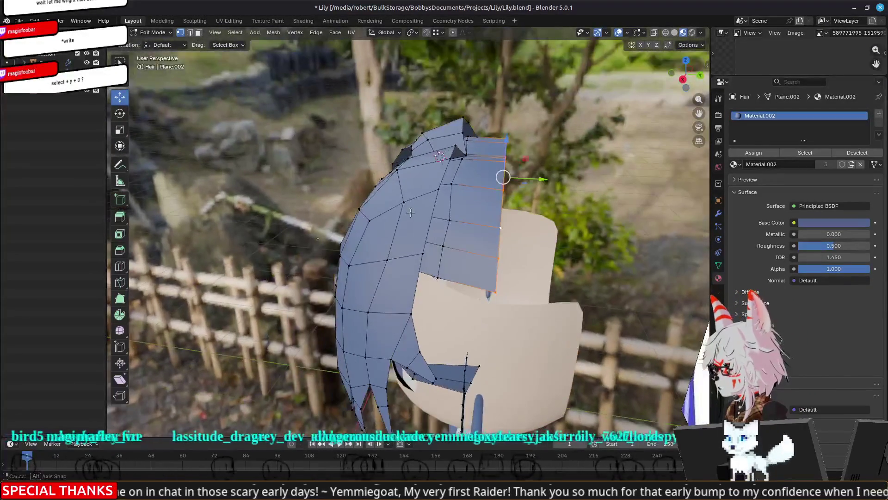
pyautogui.press('Tab')
pyautogui.press('Tab')
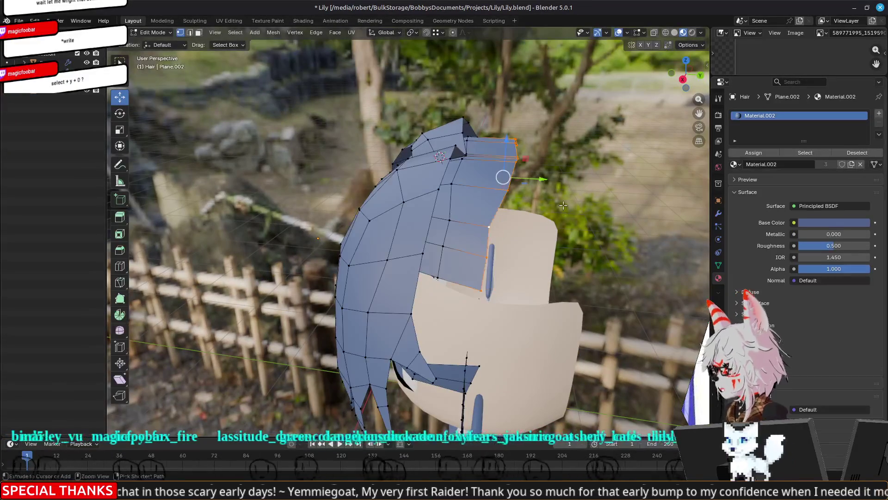
pyautogui.moveTo(564, 205); pyautogui.dragTo(575, 198, button='middle')
pyautogui.keyDown('alt'); pyautogui.click(499, 264); pyautogui.keyUp('alt')
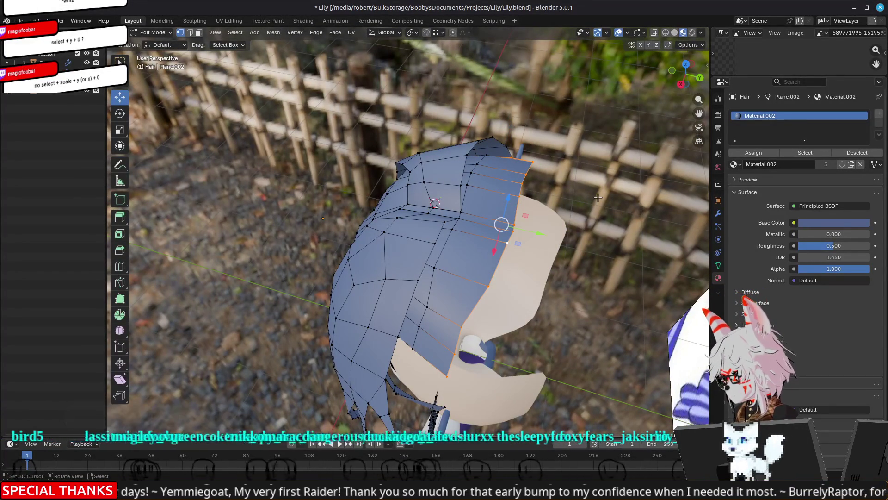
pyautogui.press('s')
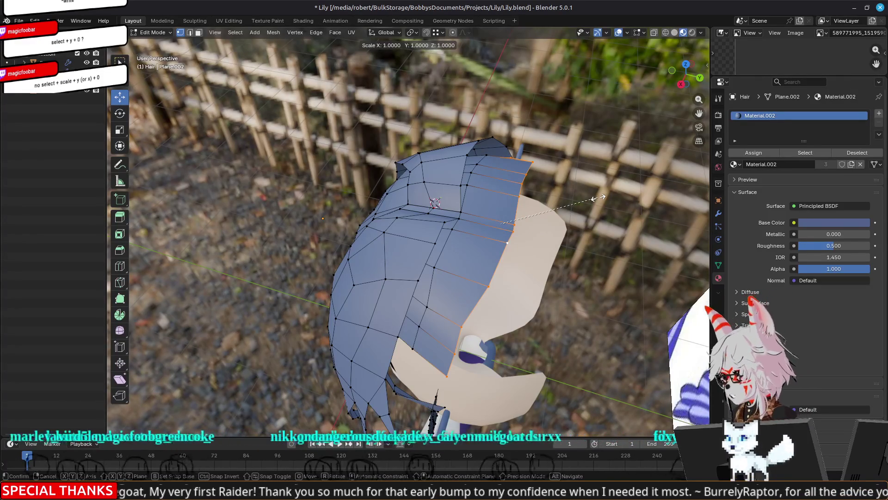
pyautogui.press('y')
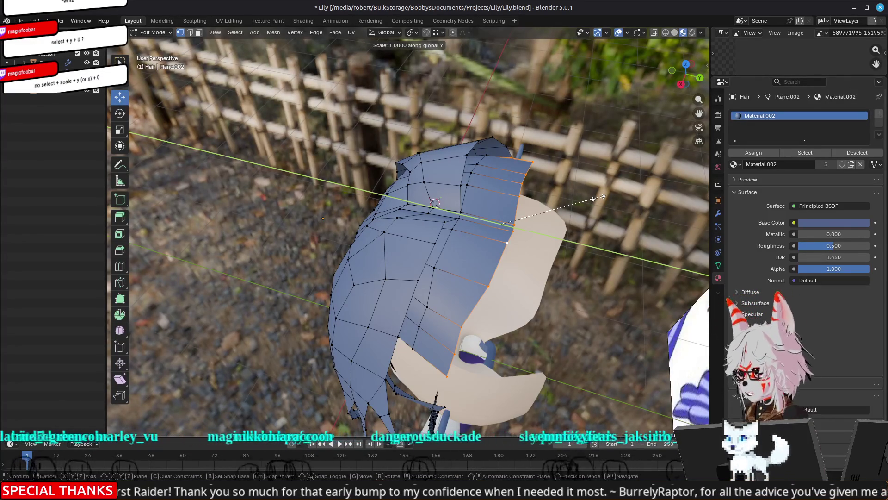
pyautogui.write('0')
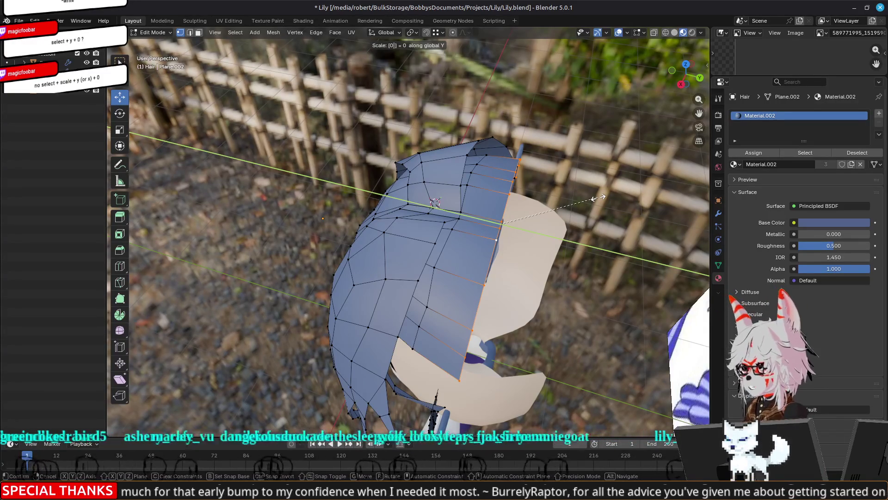
pyautogui.press('Escape')
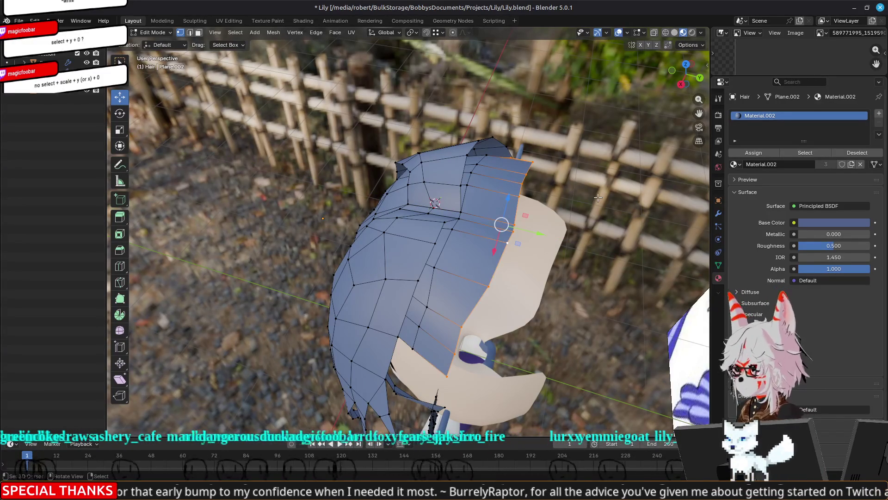
# Step: Scale the right-border loop by 0 along Y and confirm it
pyautogui.press('s')
pyautogui.press('y')
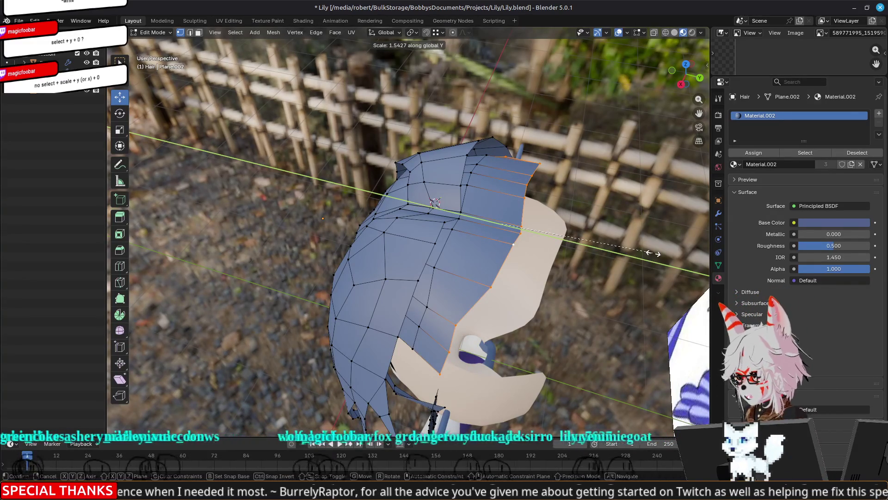
pyautogui.write('10')
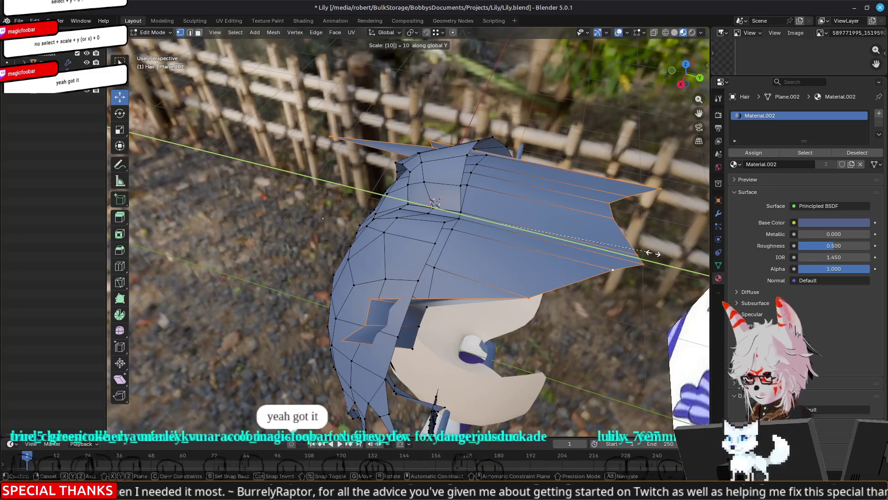
pyautogui.write('0')
pyautogui.press('BackSpace')
pyautogui.press('BackSpace')
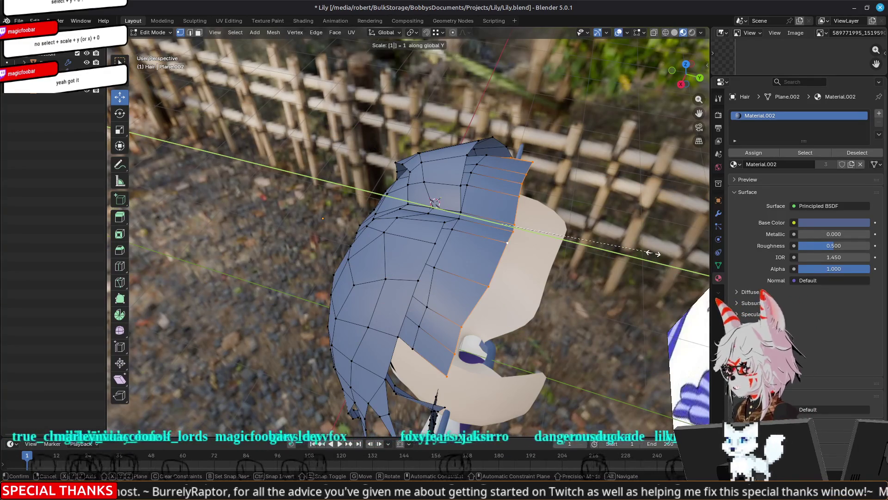
pyautogui.write('0')
pyautogui.press('BackSpace')
pyautogui.press('BackSpace')
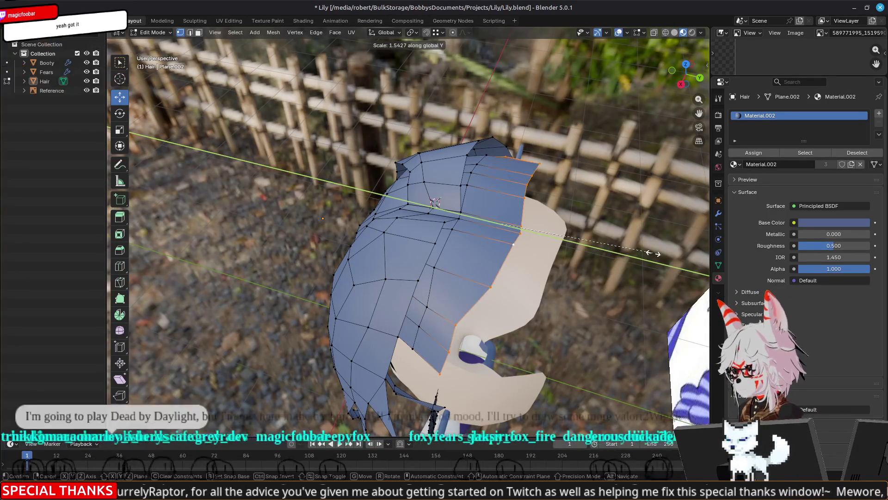
pyautogui.write('0')
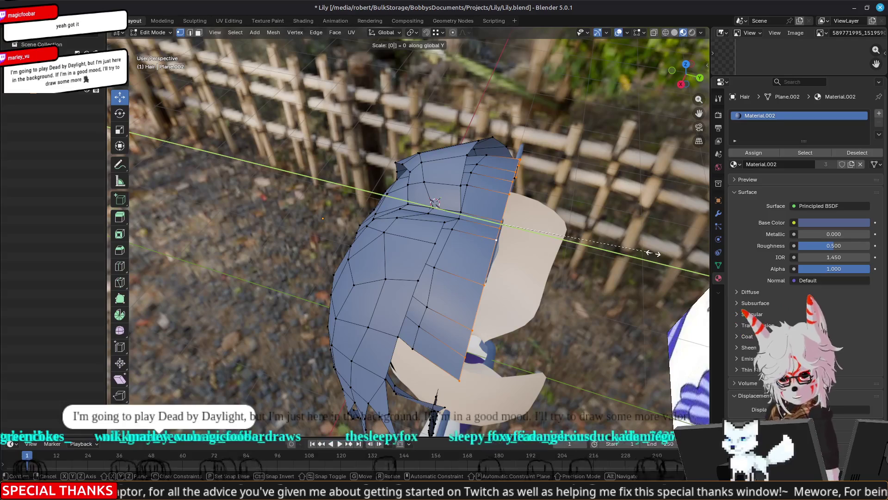
pyautogui.press('Return')
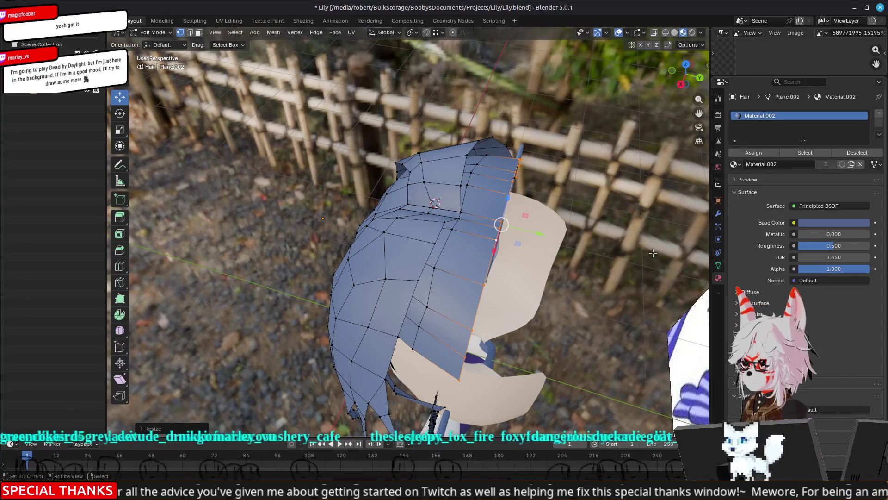
pyautogui.moveTo(599, 268); pyautogui.dragTo(563, 256, button='middle')
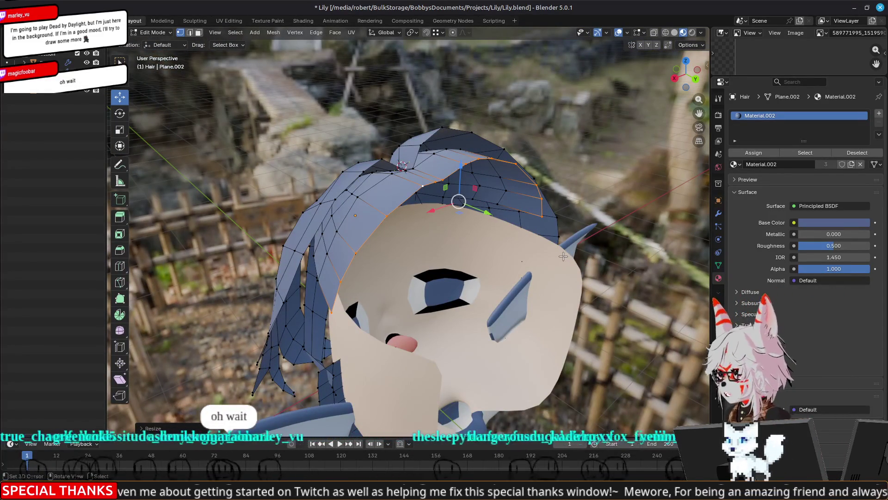
pyautogui.moveTo(433, 284)
pyautogui.mouseDown(button='middle')
pyautogui.moveTo(444, 277)
pyautogui.moveTo(429, 280)
pyautogui.mouseUp(button='middle')
pyautogui.press('s')
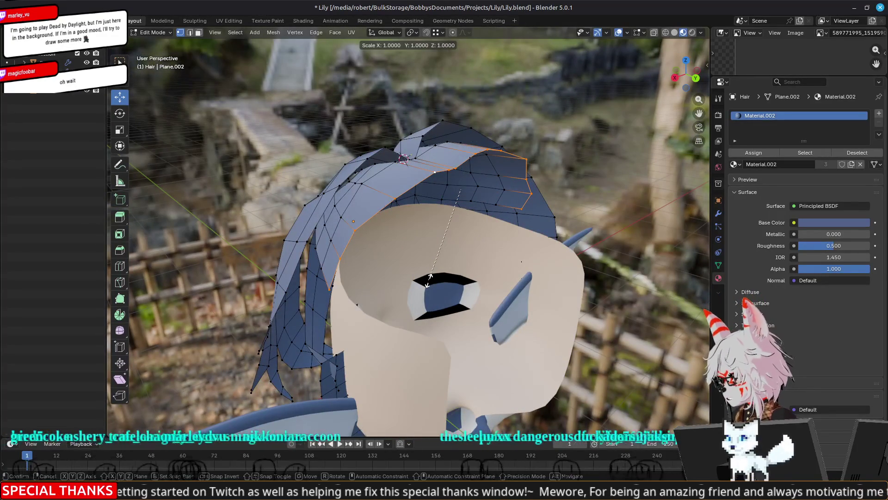
pyautogui.hotkey('shift', 'z')
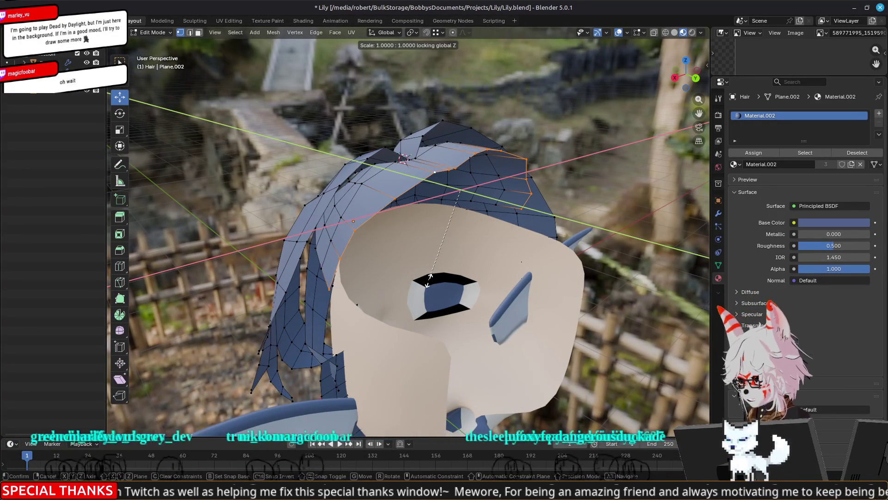
pyautogui.write('0')
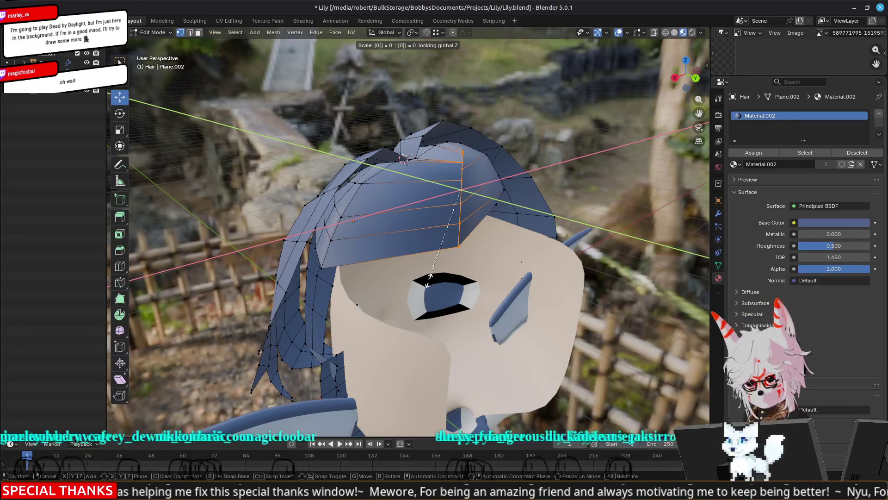
pyautogui.press('Escape')
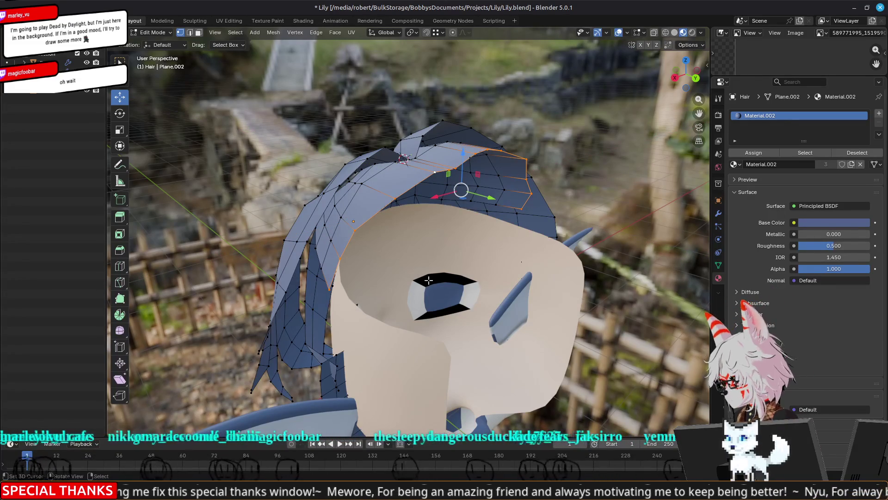
pyautogui.press('s')
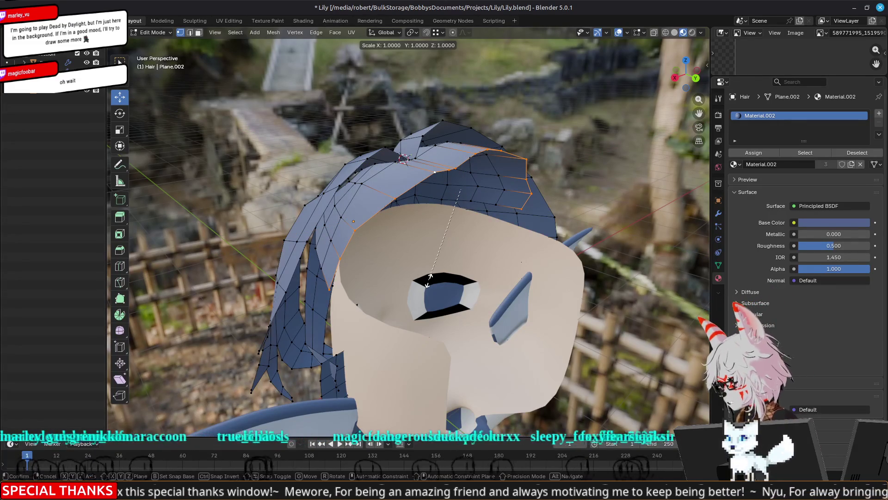
pyautogui.press('Escape')
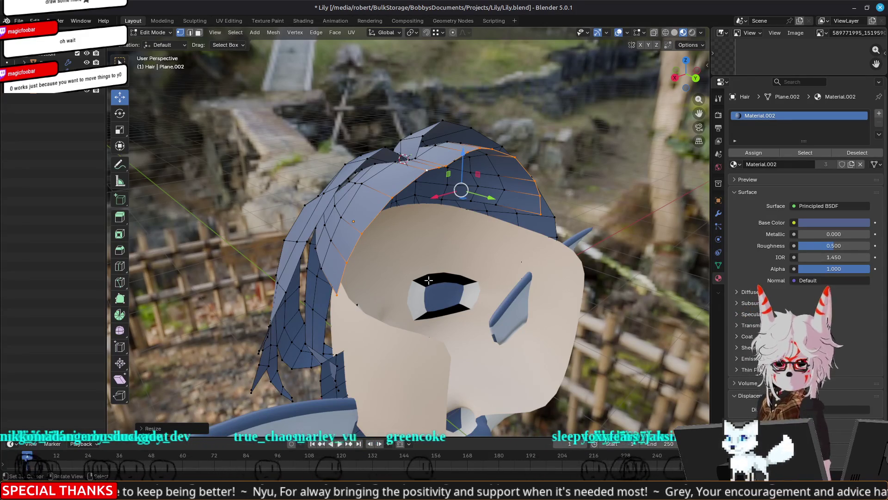
# Step: Reposition a vertex on the front hair fringe with G
pyautogui.moveTo(409, 278); pyautogui.dragTo(443, 268, button='middle')
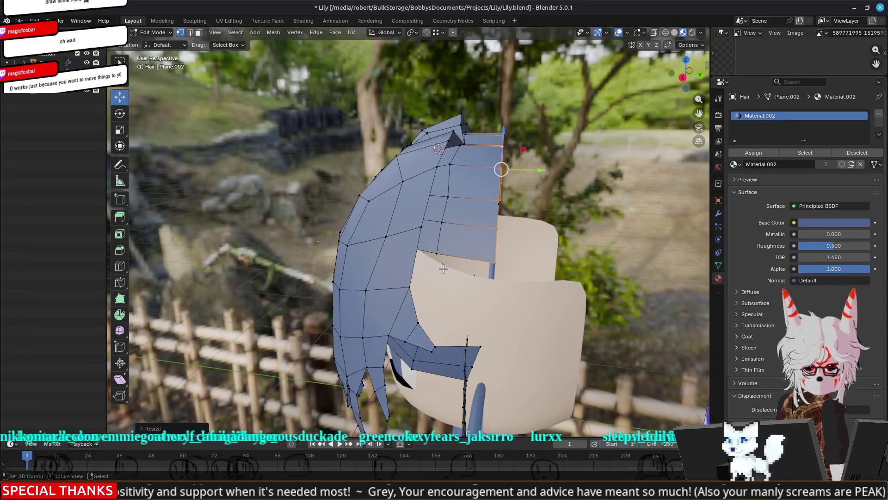
pyautogui.moveTo(443, 269)
pyautogui.mouseDown(button='middle')
pyautogui.moveTo(496, 235)
pyautogui.moveTo(463, 208)
pyautogui.mouseUp(button='middle')
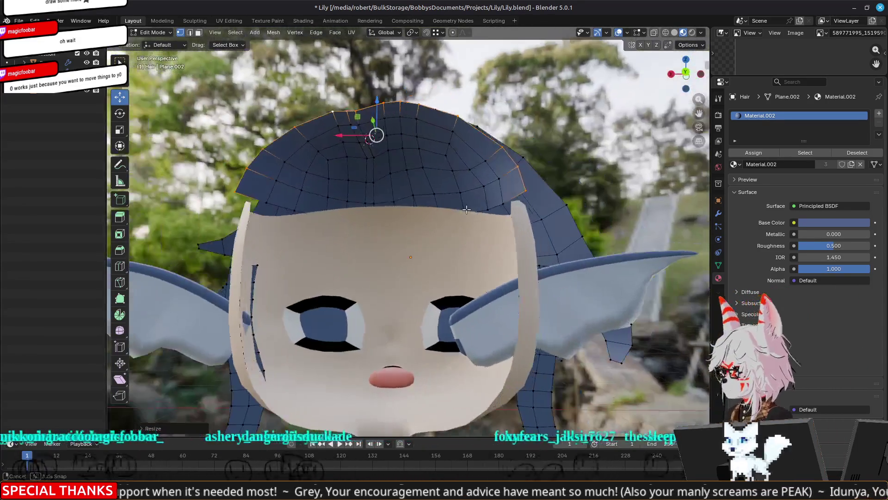
pyautogui.click(328, 160)
pyautogui.scroll(5, 346, 183)
pyautogui.scroll(-3, 371, 254)
pyautogui.moveTo(370, 262)
pyautogui.mouseDown(button='middle')
pyautogui.moveTo(325, 262)
pyautogui.moveTo(400, 279)
pyautogui.moveTo(339, 258)
pyautogui.moveTo(407, 242)
pyautogui.mouseUp(button='middle')
pyautogui.press('g')
pyautogui.click(337, 252)
# Step: Move a second fringe vertex into a better position
pyautogui.click(549, 160)
pyautogui.press('g')
pyautogui.click(539, 170)
pyautogui.moveTo(539, 170)
pyautogui.mouseDown(button='middle')
pyautogui.moveTo(498, 221)
pyautogui.moveTo(625, 214)
pyautogui.moveTo(585, 230)
pyautogui.moveTo(360, 196)
pyautogui.moveTo(329, 148)
pyautogui.mouseUp(button='middle')
pyautogui.scroll(-3, 297, 152)
pyautogui.moveTo(283, 167); pyautogui.dragTo(312, 192, button='middle')
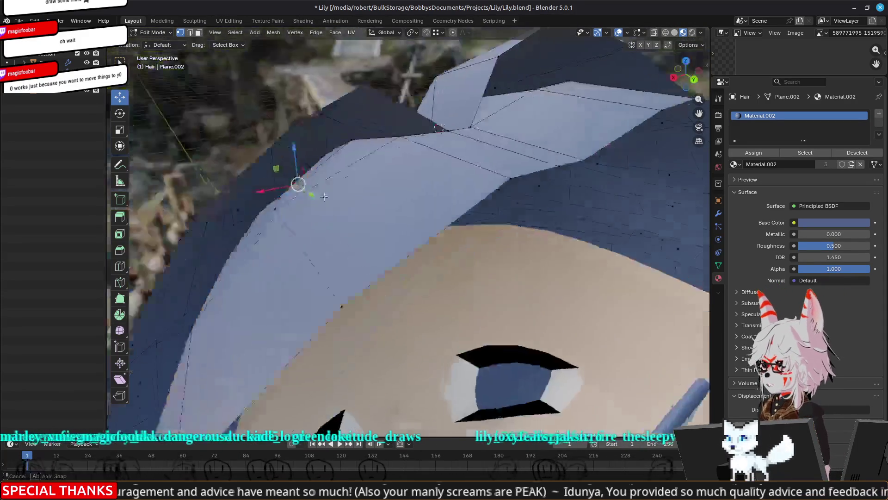
pyautogui.scroll(2, 343, 227)
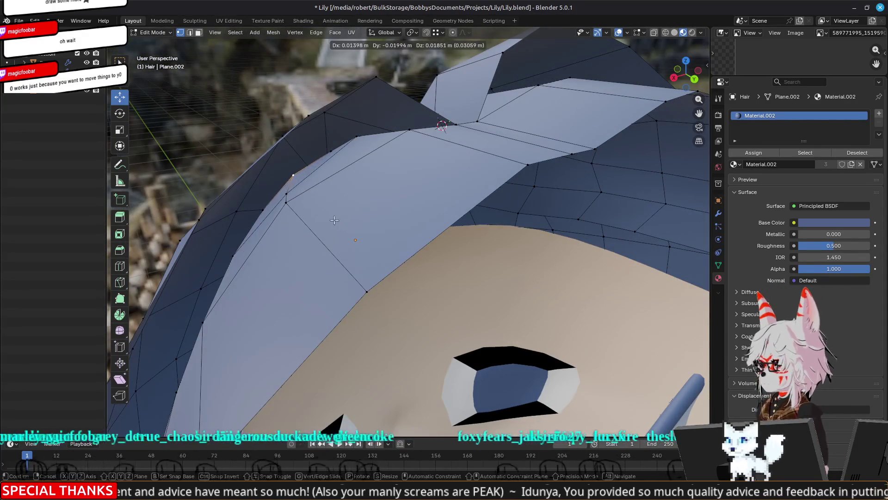
pyautogui.click(335, 220)
# Step: Return to Object Mode and zoom out to see the hair beside the reference image
pyautogui.press('Tab')
pyautogui.scroll(-3, 496, 269)
pyautogui.moveTo(528, 291)
pyautogui.mouseDown(button='middle')
pyautogui.moveTo(573, 289)
pyautogui.moveTo(591, 307)
pyautogui.moveTo(574, 290)
pyautogui.moveTo(587, 301)
pyautogui.moveTo(262, 312)
pyautogui.moveTo(368, 301)
pyautogui.moveTo(371, 275)
pyautogui.moveTo(356, 303)
pyautogui.moveTo(349, 298)
pyautogui.mouseUp(button='middle')
pyautogui.scroll(-5, 348, 296)
pyautogui.moveTo(530, 317)
pyautogui.mouseDown(button='middle')
pyautogui.moveTo(587, 290)
pyautogui.moveTo(615, 299)
pyautogui.moveTo(581, 310)
pyautogui.moveTo(510, 310)
pyautogui.moveTo(589, 308)
pyautogui.moveTo(542, 308)
pyautogui.mouseUp(button='middle')
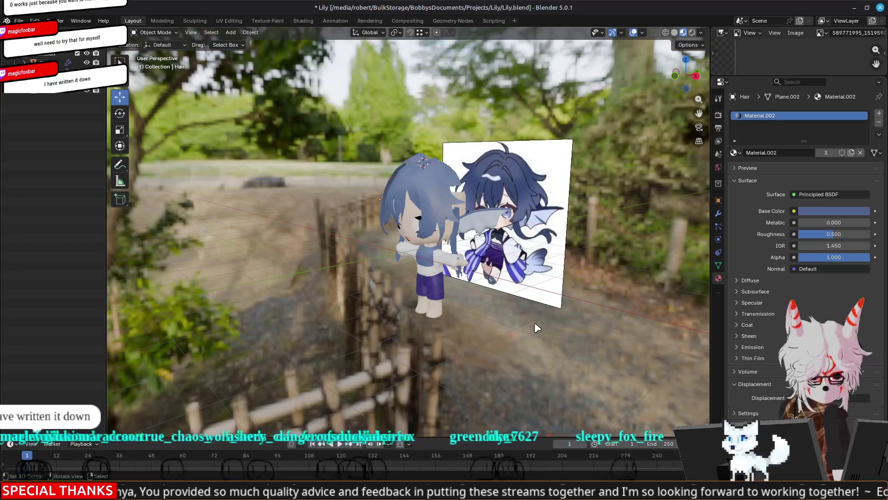
# Step: Orbit and zoom in around the character past the reference plane
pyautogui.moveTo(343, 339)
pyautogui.mouseDown(button='middle')
pyautogui.moveTo(404, 333)
pyautogui.moveTo(393, 335)
pyautogui.mouseUp(button='middle')
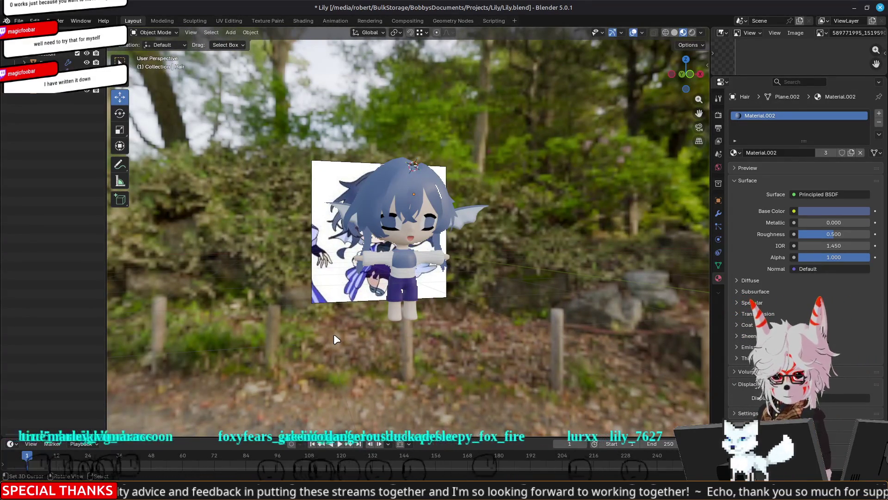
pyautogui.scroll(5, 334, 334)
pyautogui.moveTo(553, 287)
pyautogui.mouseDown(button='middle')
pyautogui.moveTo(410, 309)
pyautogui.moveTo(418, 313)
pyautogui.moveTo(407, 307)
pyautogui.mouseUp(button='middle')
pyautogui.scroll(2, 426, 100)
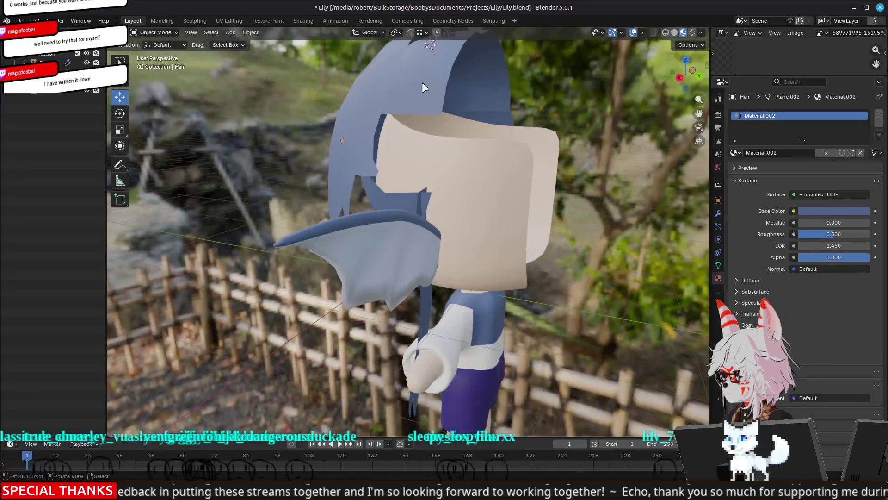
# Step: Select several edges at the front of the hair in edge mode, then leave Edit Mode
pyautogui.press('Tab')
pyautogui.moveTo(427, 100)
pyautogui.mouseDown(button='middle')
pyautogui.moveTo(418, 248)
pyautogui.moveTo(418, 238)
pyautogui.mouseUp(button='middle')
pyautogui.press('2')
pyautogui.click(425, 200)
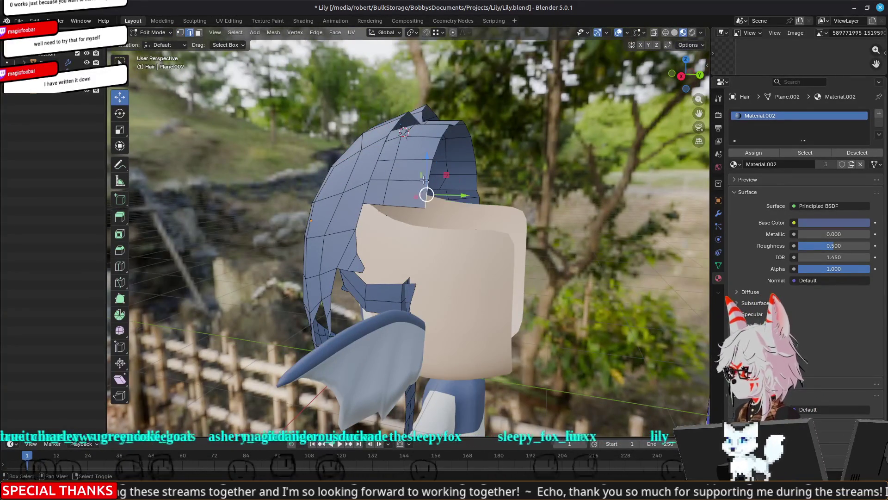
pyautogui.keyDown('shift'); pyautogui.click(479, 174); pyautogui.keyUp('shift')
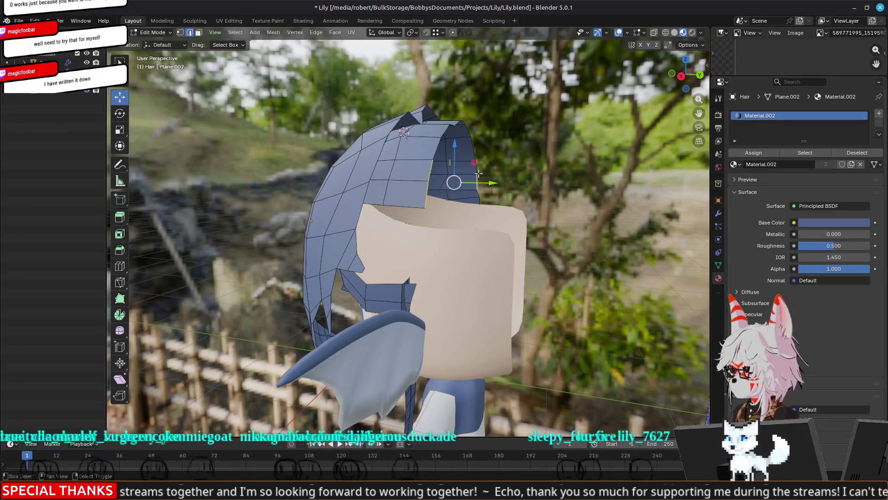
pyautogui.click(382, 228)
pyautogui.moveTo(378, 232); pyautogui.dragTo(405, 218)
pyautogui.press('Tab')
# Step: View the character from the front and below, then re-enter Edit Mode at the side fringe
pyautogui.moveTo(371, 241)
pyautogui.mouseDown(button='middle')
pyautogui.moveTo(328, 259)
pyautogui.moveTo(309, 280)
pyautogui.moveTo(342, 275)
pyautogui.mouseUp(button='middle')
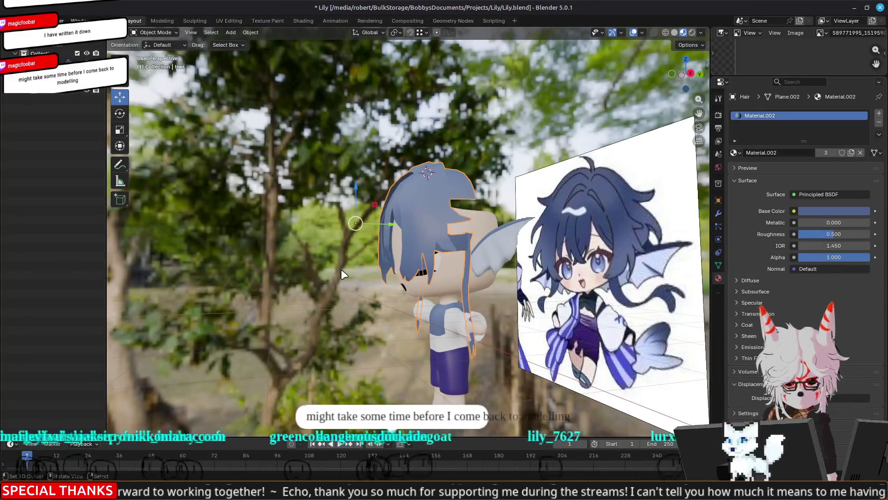
pyautogui.moveTo(342, 274)
pyautogui.mouseDown(button='middle')
pyautogui.moveTo(270, 288)
pyautogui.moveTo(308, 310)
pyautogui.mouseUp(button='middle')
pyautogui.moveTo(243, 350)
pyautogui.mouseDown(button='middle')
pyautogui.moveTo(275, 344)
pyautogui.moveTo(260, 350)
pyautogui.moveTo(240, 334)
pyautogui.moveTo(218, 335)
pyautogui.moveTo(188, 361)
pyautogui.moveTo(260, 350)
pyautogui.moveTo(250, 332)
pyautogui.moveTo(223, 371)
pyautogui.moveTo(232, 404)
pyautogui.moveTo(233, 344)
pyautogui.moveTo(156, 336)
pyautogui.mouseUp(button='middle')
pyautogui.moveTo(147, 346); pyautogui.dragTo(169, 340, button='middle')
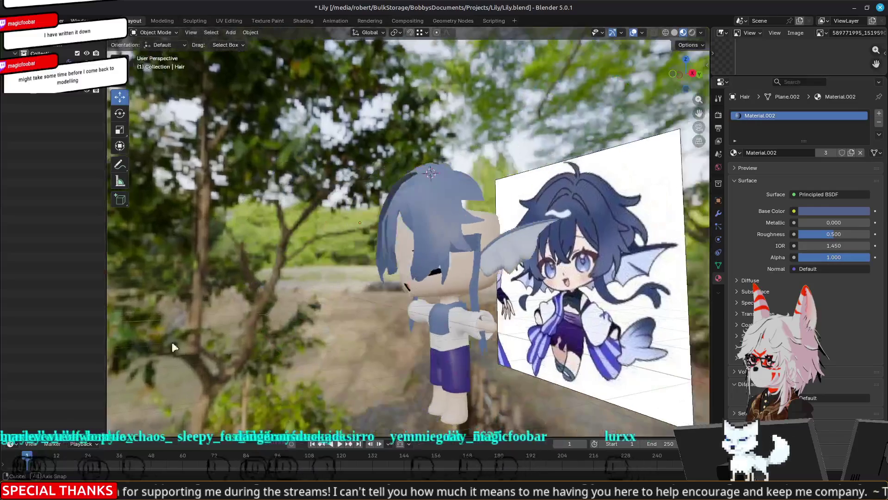
pyautogui.scroll(6, 256, 306)
pyautogui.press('Tab')
pyautogui.moveTo(351, 258)
pyautogui.mouseDown(button='middle')
pyautogui.moveTo(389, 261)
pyautogui.moveTo(410, 250)
pyautogui.mouseUp(button='middle')
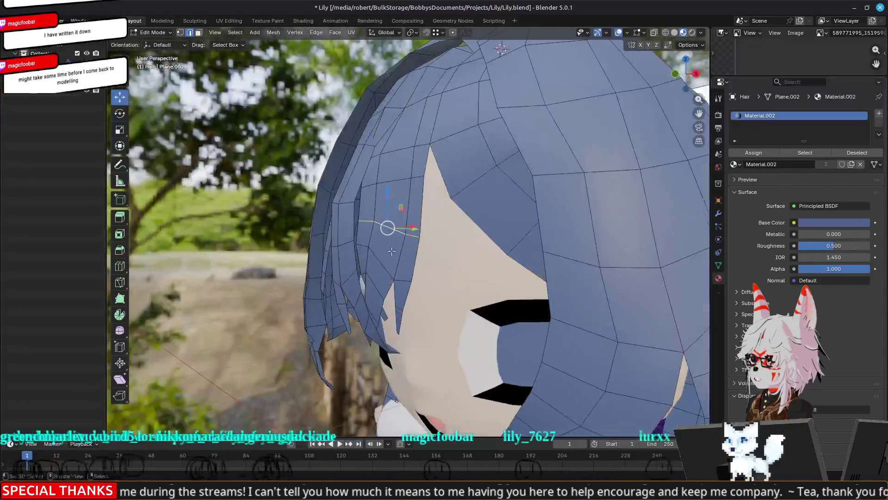
# Step: Slide the selected hair strand vertices along Y toward the head in four constrained moves
pyautogui.moveTo(345, 245)
pyautogui.mouseDown(button='middle')
pyautogui.moveTo(323, 251)
pyautogui.moveTo(341, 242)
pyautogui.moveTo(362, 284)
pyautogui.moveTo(397, 274)
pyautogui.moveTo(352, 296)
pyautogui.moveTo(319, 326)
pyautogui.moveTo(397, 294)
pyautogui.moveTo(365, 306)
pyautogui.moveTo(403, 272)
pyautogui.moveTo(359, 329)
pyautogui.moveTo(345, 323)
pyautogui.moveTo(391, 324)
pyautogui.moveTo(416, 307)
pyautogui.moveTo(376, 346)
pyautogui.moveTo(365, 337)
pyautogui.moveTo(345, 346)
pyautogui.mouseUp(button='middle')
pyautogui.press('g')
pyautogui.press('y')
pyautogui.click(353, 253)
pyautogui.press('g')
pyautogui.press('y')
pyautogui.click(316, 329)
pyautogui.press('g')
pyautogui.press('y')
pyautogui.click(366, 306)
pyautogui.press('g')
pyautogui.press('y')
pyautogui.click(368, 329)
# Step: Nudge the side strand vertices along Y four more times, checking them from new angles
pyautogui.press('g')
pyautogui.press('y')
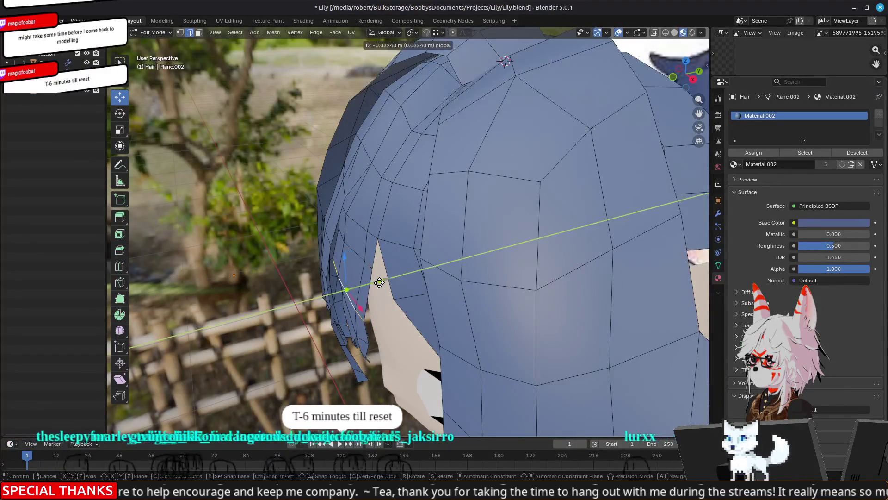
pyautogui.click(379, 283)
pyautogui.press('g')
pyautogui.press('y')
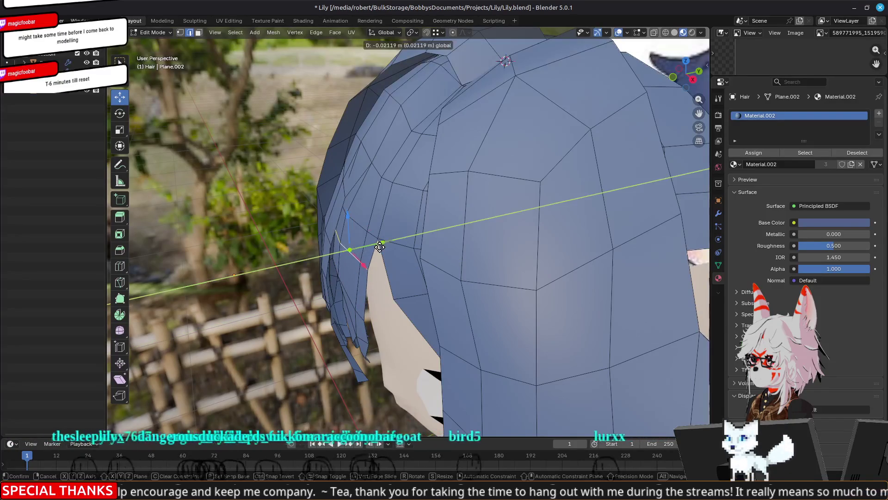
pyautogui.click(370, 248)
pyautogui.moveTo(370, 247)
pyautogui.mouseDown(button='middle')
pyautogui.moveTo(425, 276)
pyautogui.moveTo(407, 285)
pyautogui.mouseUp(button='middle')
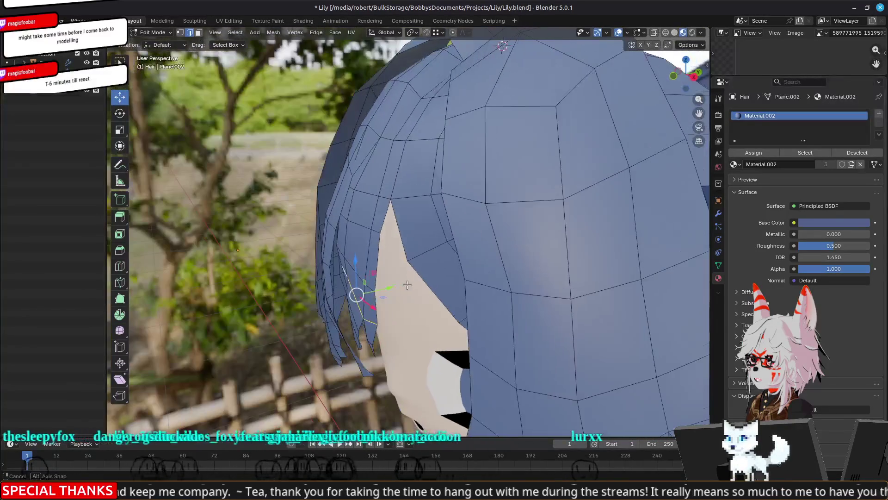
pyautogui.press('g')
pyautogui.press('y')
pyautogui.click(370, 292)
pyautogui.moveTo(351, 294); pyautogui.dragTo(355, 253, button='middle')
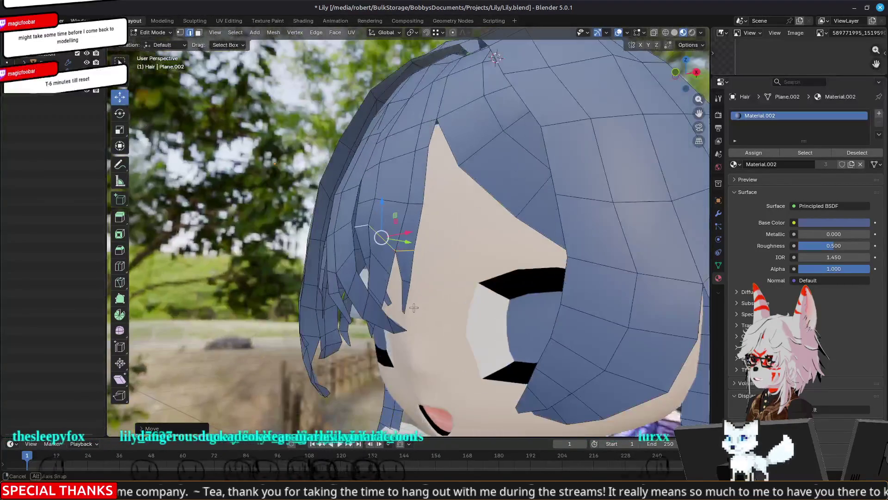
pyautogui.moveTo(415, 267)
pyautogui.mouseDown(button='middle')
pyautogui.moveTo(379, 270)
pyautogui.moveTo(356, 283)
pyautogui.moveTo(351, 248)
pyautogui.moveTo(333, 242)
pyautogui.moveTo(376, 284)
pyautogui.moveTo(377, 309)
pyautogui.moveTo(396, 264)
pyautogui.moveTo(431, 250)
pyautogui.mouseUp(button='middle')
pyautogui.press('g')
pyautogui.press('y')
pyautogui.click(357, 282)
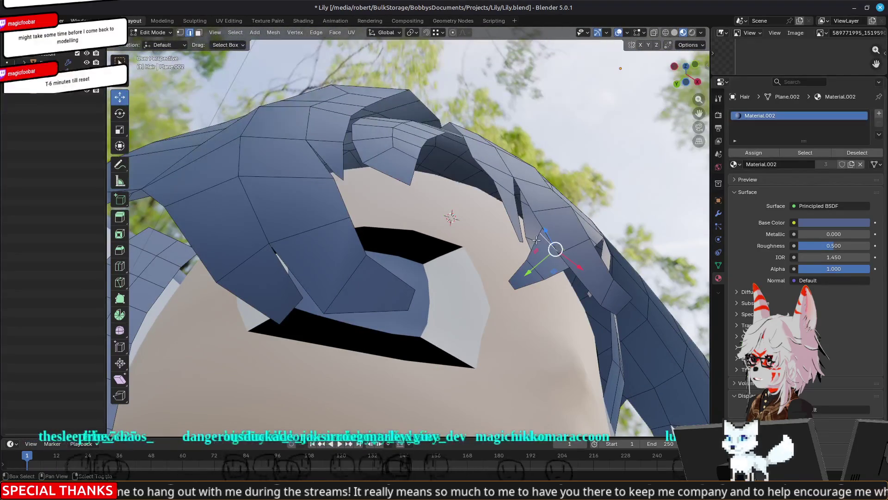
# Step: Make two final Y-axis adjustments to the hair vertices, then return to Object Mode
pyautogui.scroll(4, 589, 321)
pyautogui.moveTo(589, 321); pyautogui.dragTo(489, 375, button='middle')
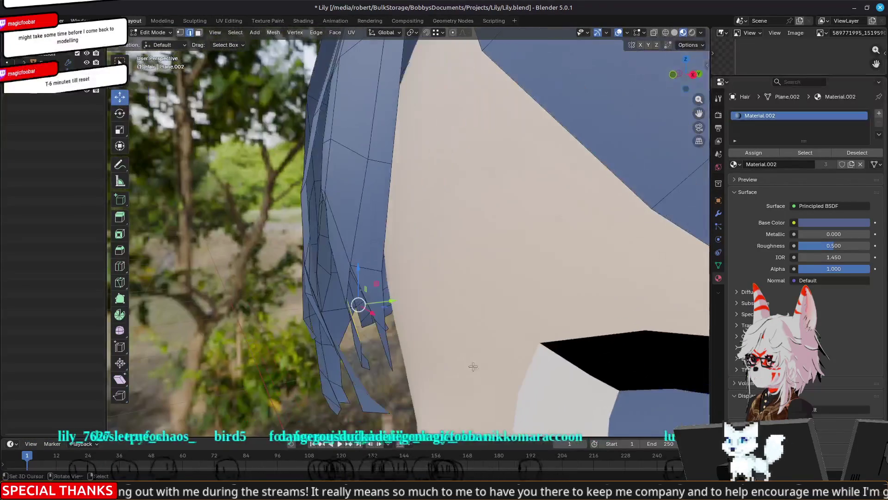
pyautogui.press('g')
pyautogui.hotkey('shift', 'z')
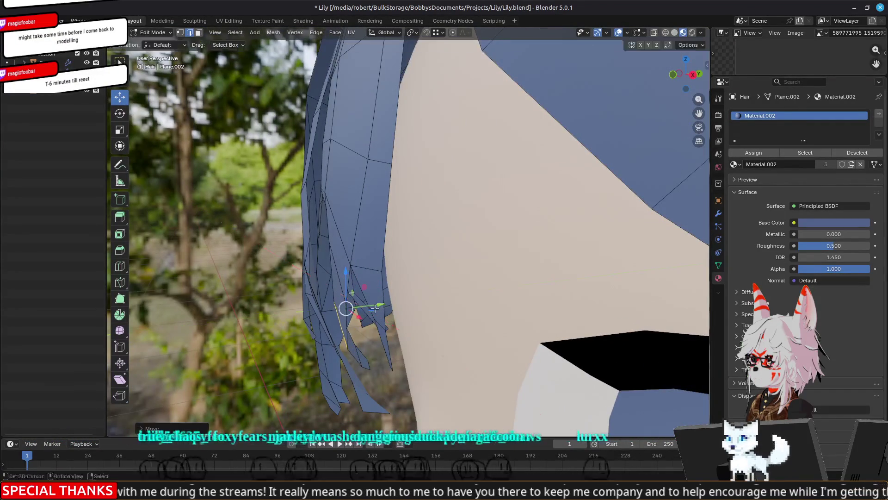
pyautogui.press('y')
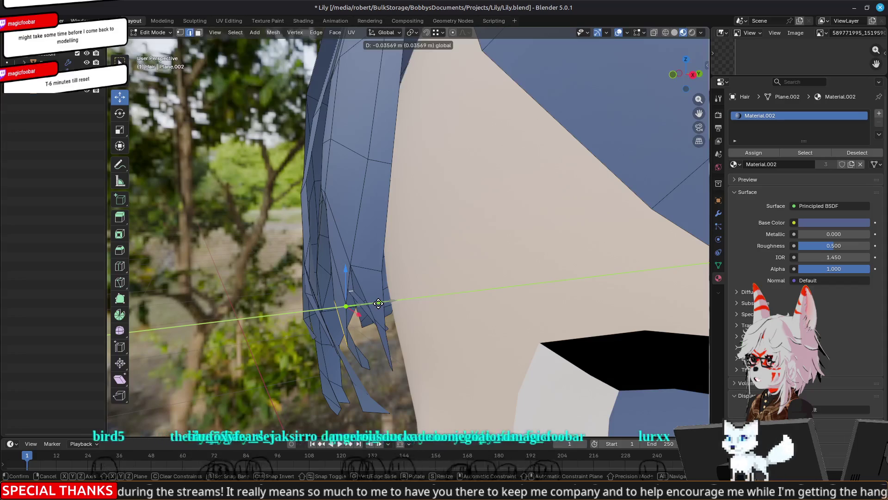
pyautogui.click(378, 303)
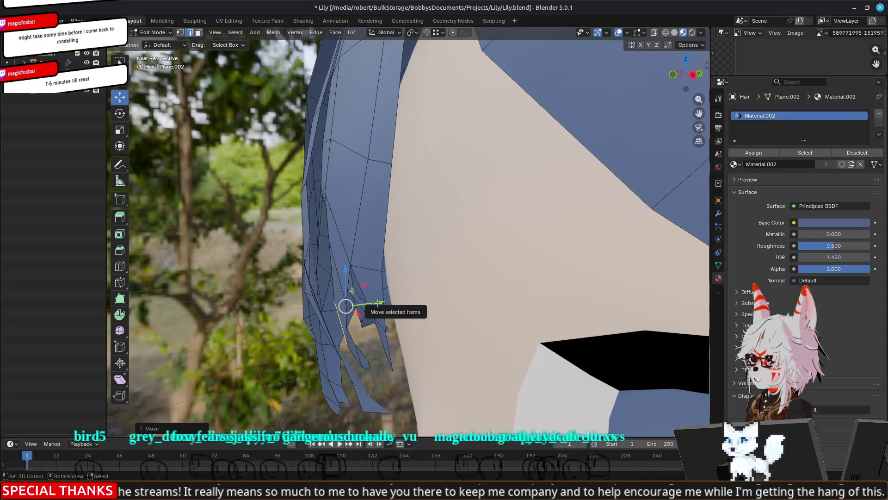
pyautogui.moveTo(379, 303)
pyautogui.mouseDown(button='middle')
pyautogui.moveTo(449, 265)
pyautogui.moveTo(411, 282)
pyautogui.moveTo(479, 308)
pyautogui.mouseUp(button='middle')
pyautogui.press('g')
pyautogui.press('y')
pyautogui.click(368, 284)
pyautogui.press('Tab')
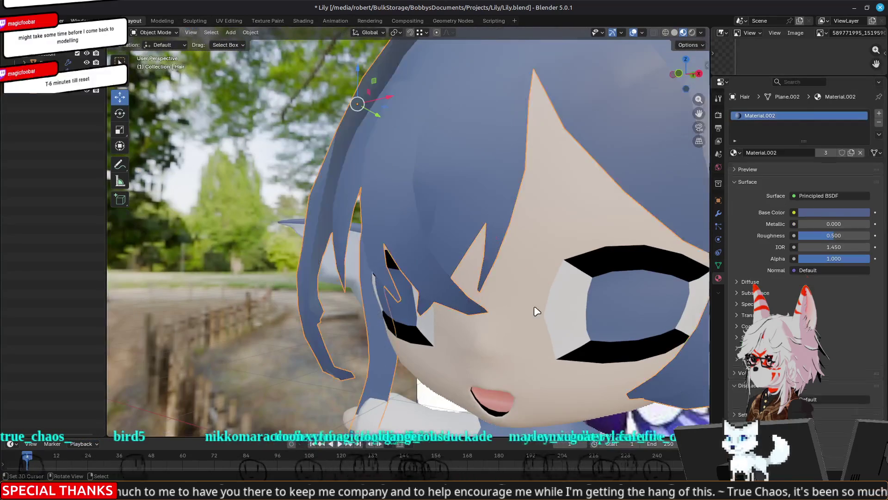
# Step: Select Lily's hair object and bring up its material properties
pyautogui.scroll(-7, 534, 305)
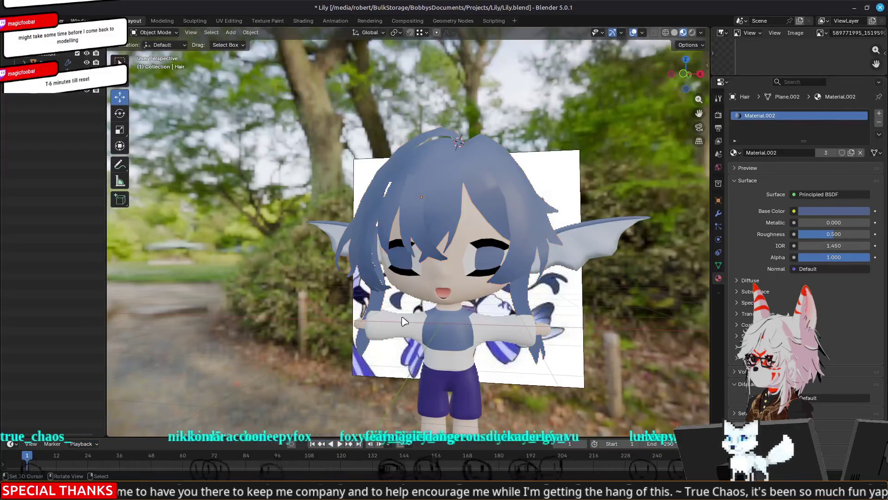
pyautogui.click(408, 318)
pyautogui.moveTo(260, 353)
pyautogui.mouseDown(button='middle')
pyautogui.moveTo(332, 368)
pyautogui.moveTo(265, 365)
pyautogui.moveTo(237, 343)
pyautogui.moveTo(416, 258)
pyautogui.mouseUp(button='middle')
pyautogui.click(419, 230)
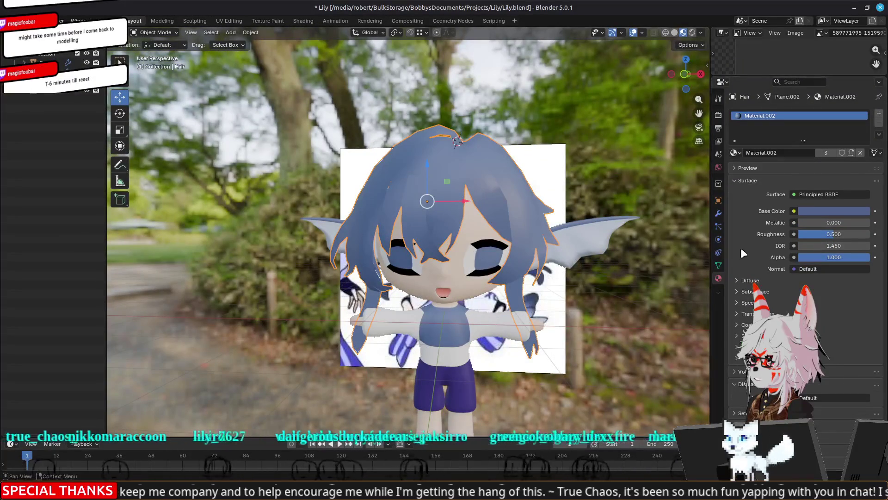
pyautogui.click(718, 214)
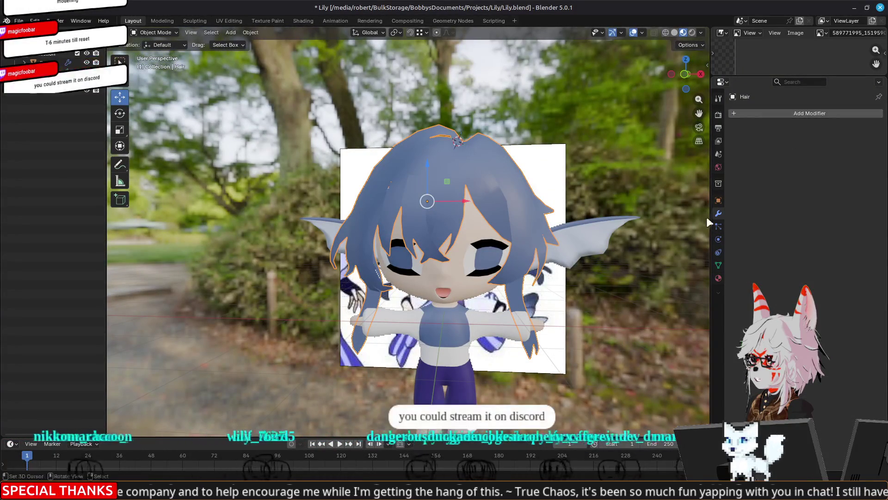
pyautogui.click(719, 277)
# Step: Add a second material slot with new Material.008 and set its base colour to black
pyautogui.click(879, 113)
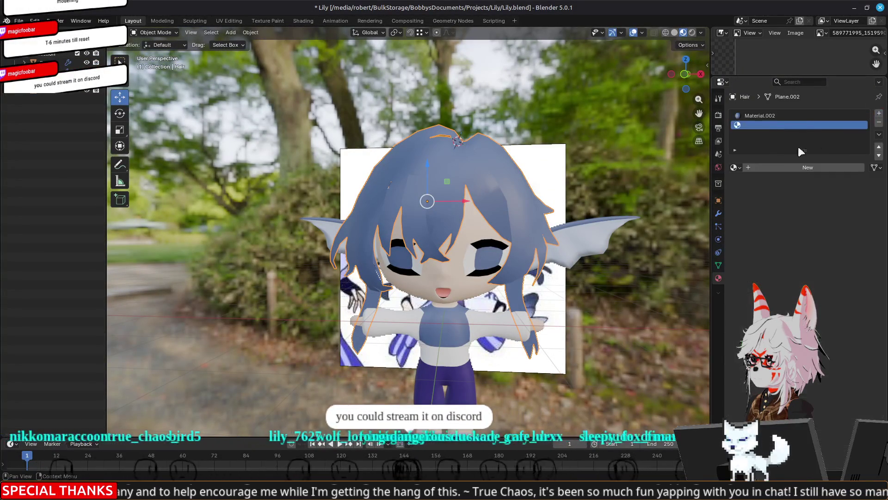
pyautogui.click(759, 168)
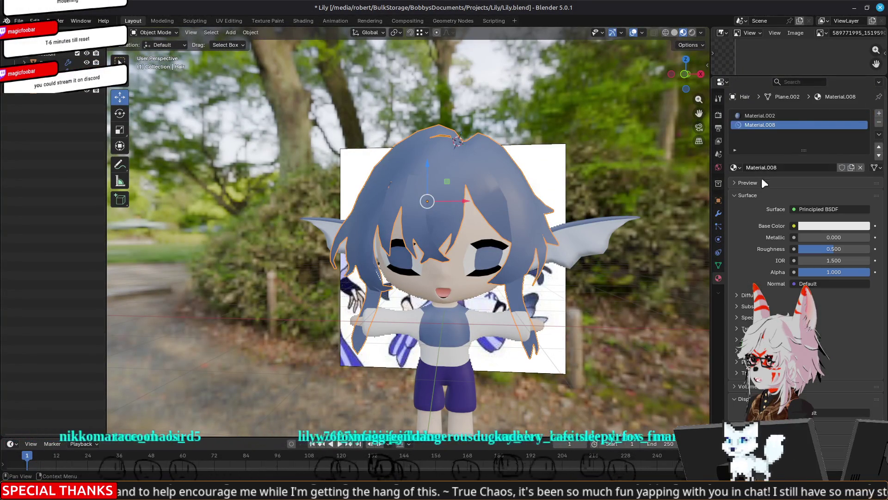
pyautogui.click(806, 228)
pyautogui.click(835, 117)
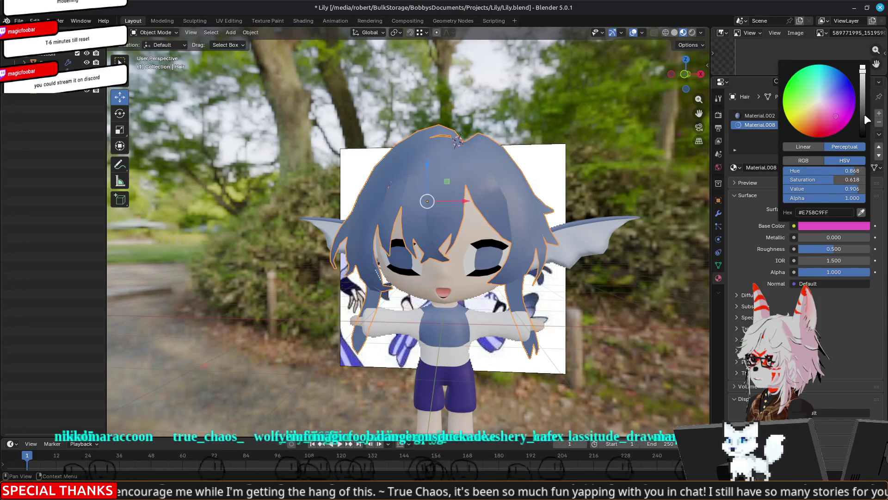
pyautogui.moveTo(865, 118); pyautogui.dragTo(863, 138)
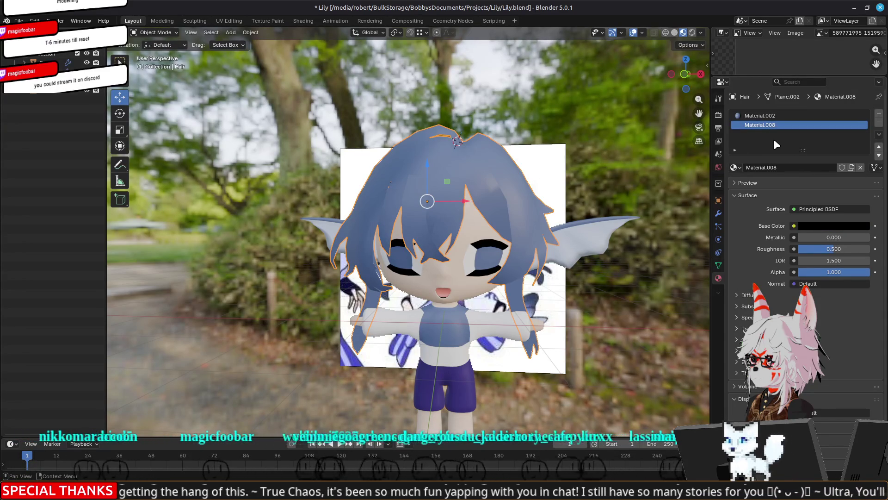
pyautogui.click(756, 115)
pyautogui.click(757, 127)
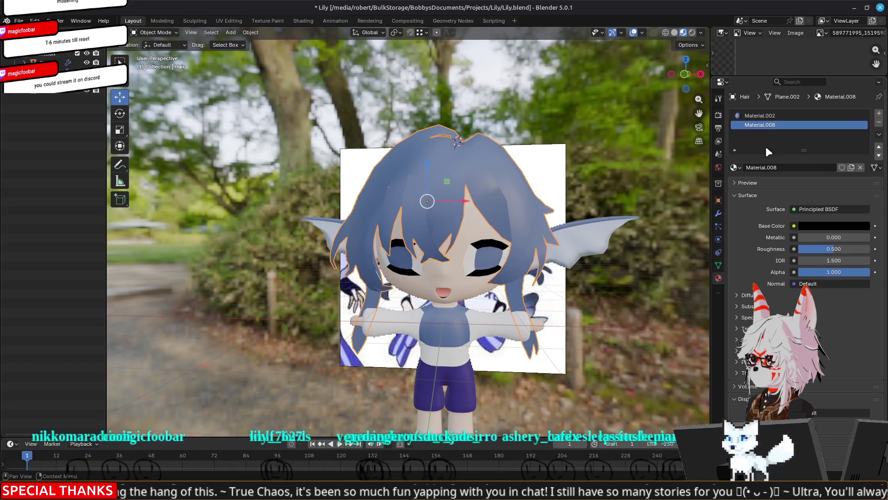
pyautogui.click(809, 226)
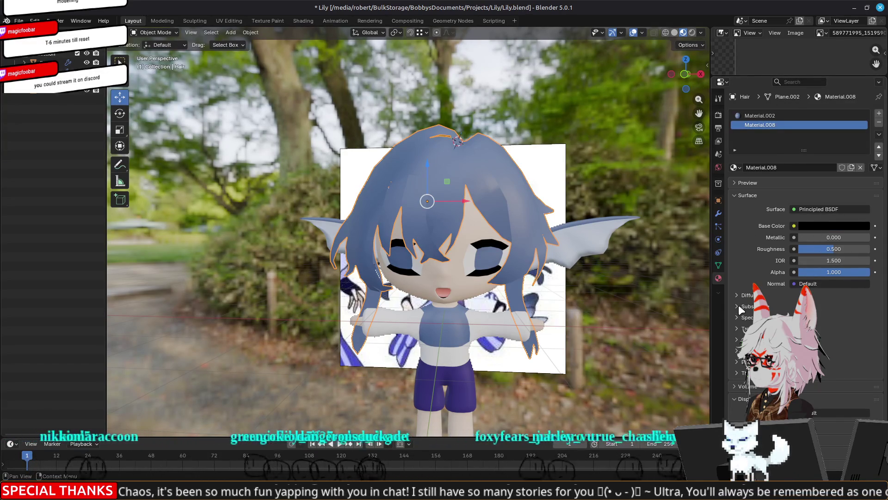
pyautogui.click(736, 317)
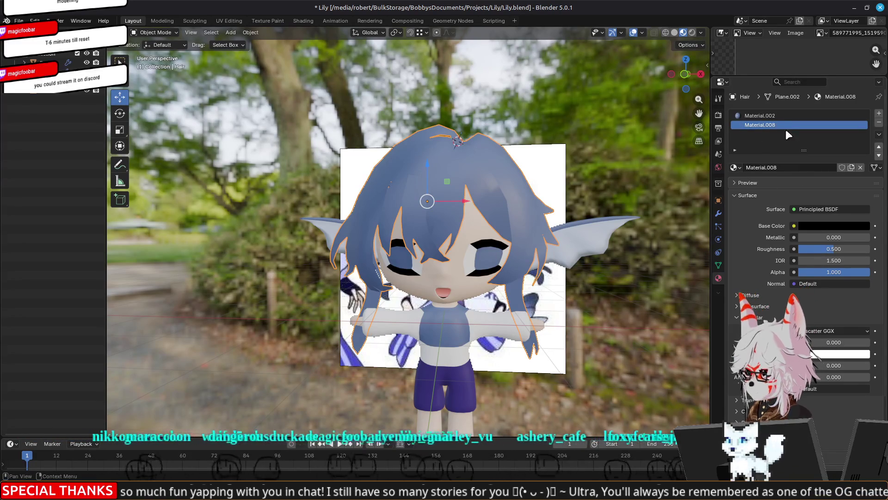
pyautogui.click(717, 213)
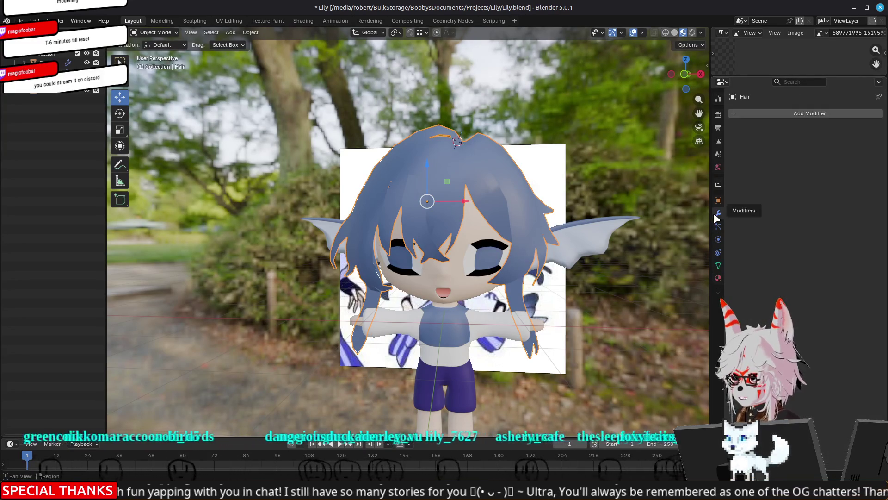
# Step: Add a Solidify modifier to the hair: Simple mode, 0.01 m thickness, offset -1, Rim Fill on
pyautogui.click(791, 114)
pyautogui.moveTo(759, 114)
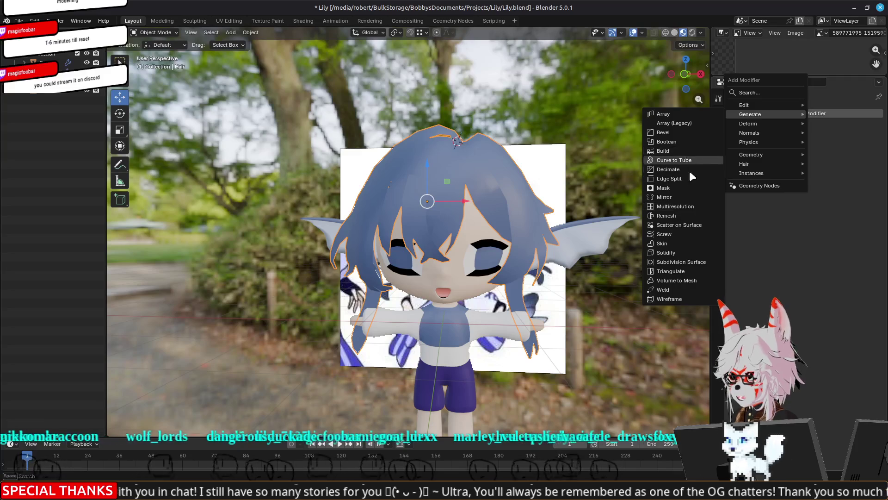
pyautogui.click(678, 254)
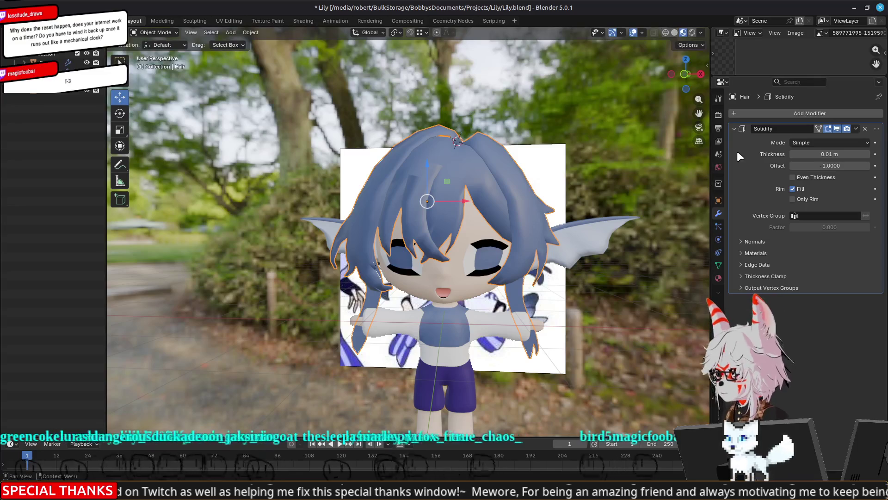
pyautogui.scroll(2, 592, 230)
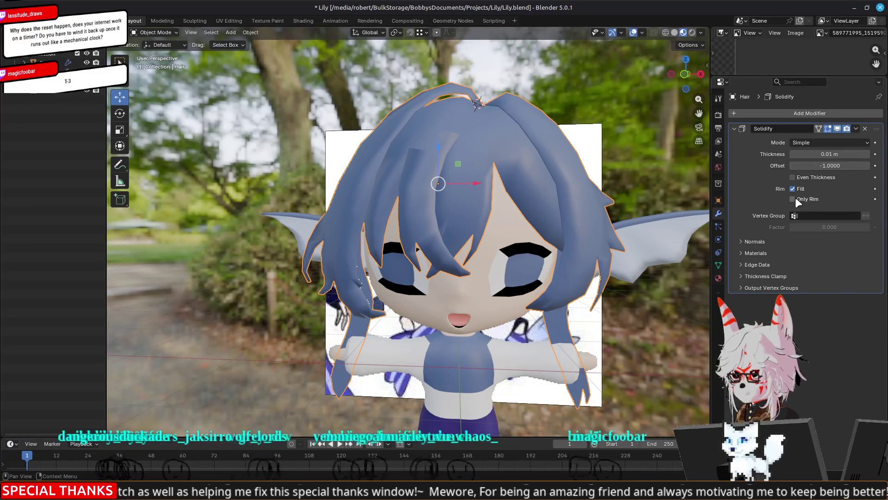
# Step: Flip the Solidify normals and assign the black second material to the rim
pyautogui.click(745, 241)
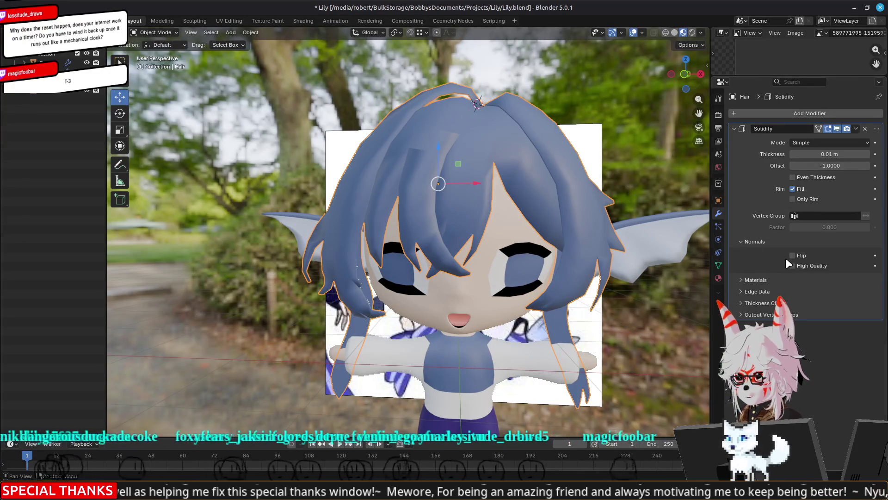
pyautogui.click(742, 279)
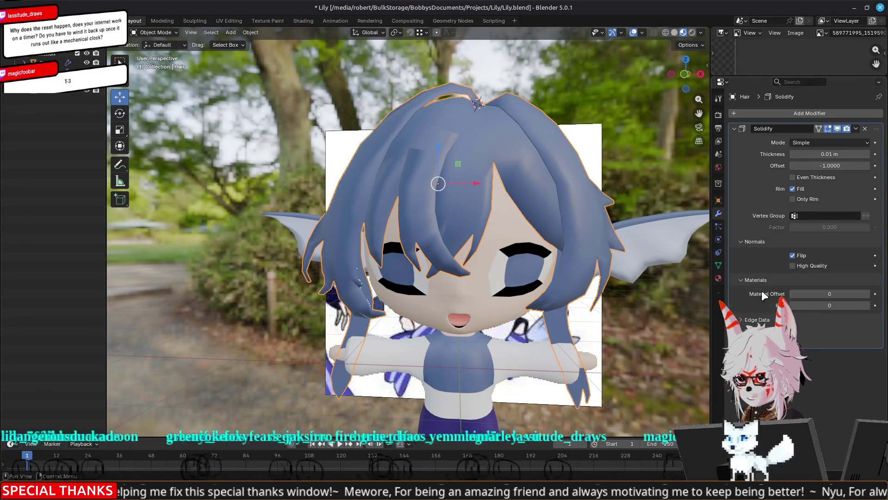
pyautogui.click(867, 305)
pyautogui.moveTo(527, 261); pyautogui.dragTo(532, 259, button='middle')
# Step: Raise the Solidify thickness to 0.04 m and inspect the black outlines from several angles
pyautogui.click(867, 153)
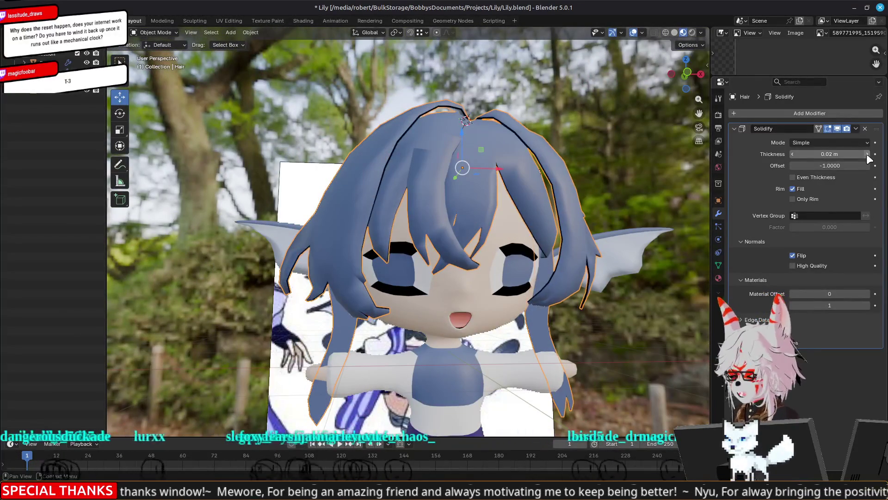
pyautogui.click(867, 153)
pyautogui.click(867, 153)
pyautogui.moveTo(639, 197)
pyautogui.mouseDown(button='middle')
pyautogui.moveTo(568, 200)
pyautogui.moveTo(625, 188)
pyautogui.moveTo(589, 154)
pyautogui.mouseUp(button='middle')
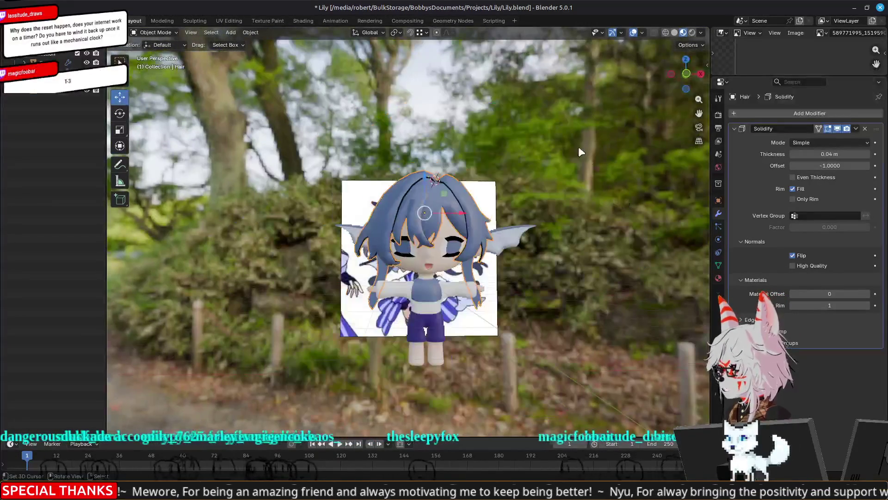
pyautogui.moveTo(294, 196)
pyautogui.mouseDown(button='middle')
pyautogui.moveTo(378, 202)
pyautogui.moveTo(269, 226)
pyautogui.moveTo(187, 200)
pyautogui.moveTo(406, 194)
pyautogui.mouseUp(button='middle')
pyautogui.scroll(8, 406, 193)
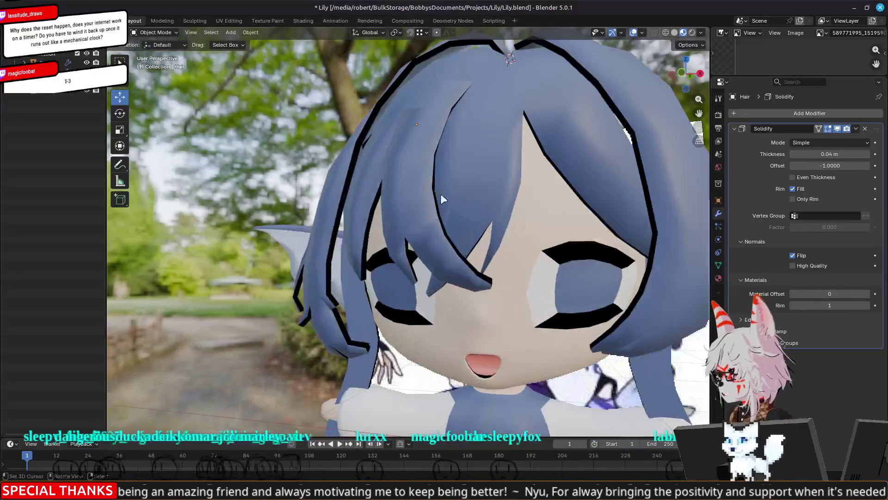
pyautogui.click(509, 196)
pyautogui.moveTo(509, 197)
pyautogui.mouseDown(button='middle')
pyautogui.moveTo(338, 212)
pyautogui.moveTo(298, 160)
pyautogui.moveTo(259, 164)
pyautogui.moveTo(432, 208)
pyautogui.moveTo(374, 213)
pyautogui.moveTo(338, 228)
pyautogui.moveTo(339, 219)
pyautogui.mouseUp(button='middle')
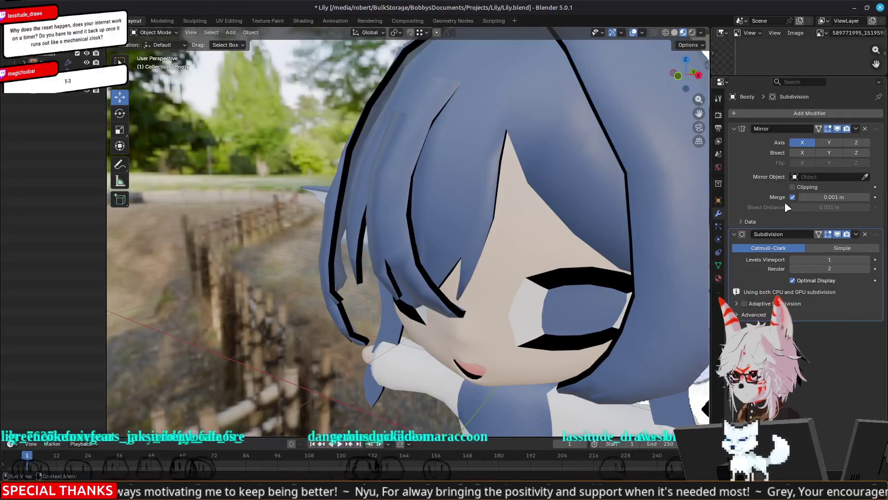
# Step: Add a Subdivision Surface modifier to the hair object
pyautogui.click(587, 172)
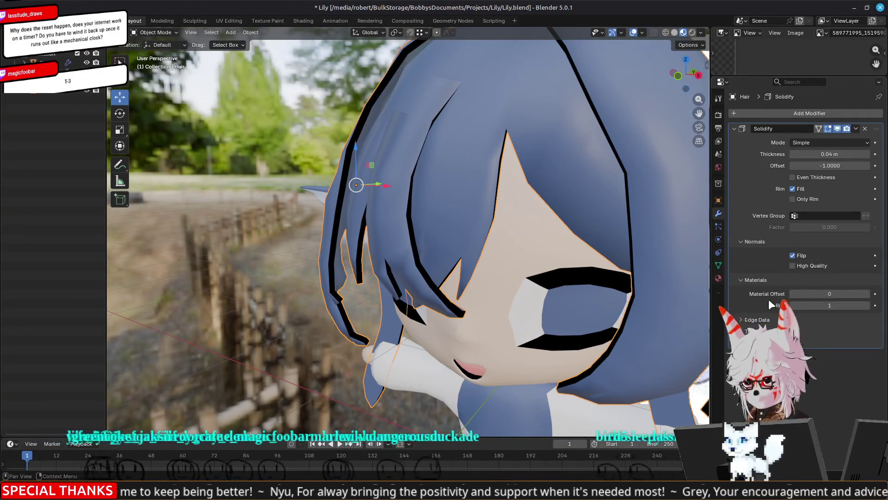
pyautogui.scroll(-5, 421, 194)
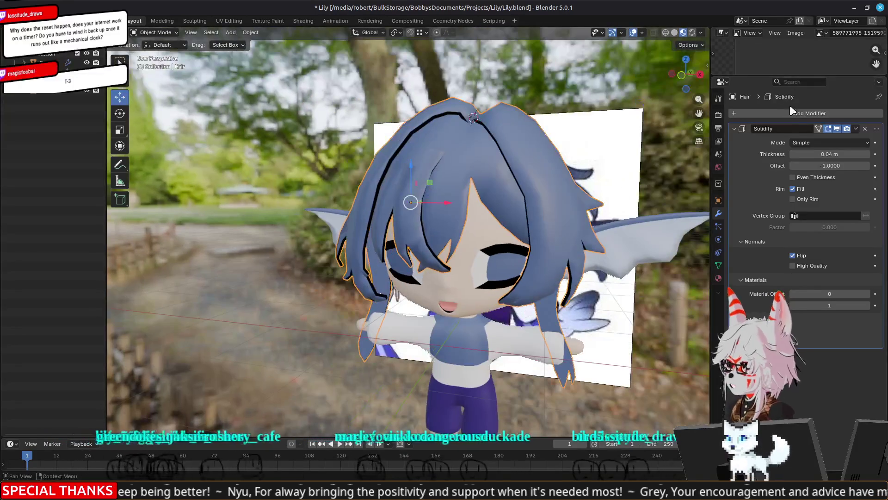
pyautogui.click(792, 113)
pyautogui.moveTo(733, 116)
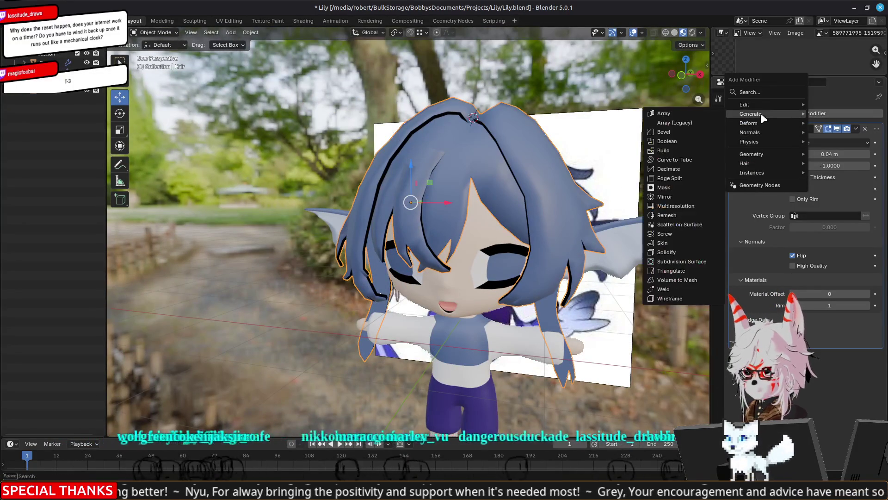
pyautogui.click(681, 260)
pyautogui.moveTo(680, 260)
pyautogui.mouseDown(button='middle')
pyautogui.moveTo(618, 154)
pyautogui.moveTo(615, 162)
pyautogui.moveTo(532, 169)
pyautogui.mouseUp(button='middle')
pyautogui.scroll(6, 470, 174)
pyautogui.moveTo(409, 227)
pyautogui.mouseDown(button='middle')
pyautogui.moveTo(426, 204)
pyautogui.moveTo(415, 224)
pyautogui.mouseUp(button='middle')
# Step: Switch the viewport to Solid shading and enable Face Orientation in the overlays
pyautogui.press('Tab')
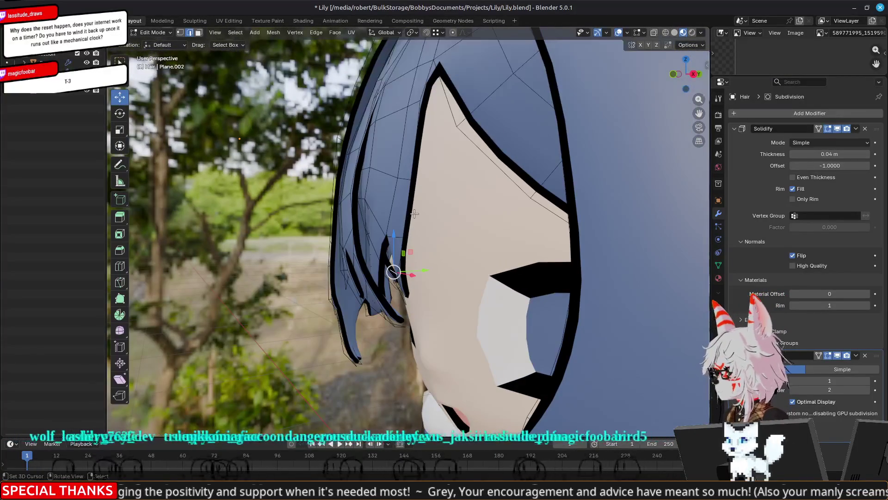
pyautogui.press('Tab')
pyautogui.click(701, 33)
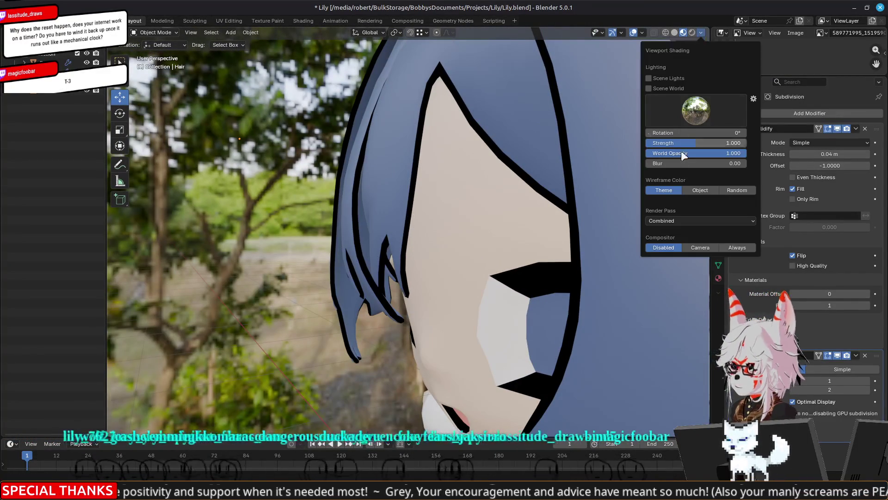
pyautogui.click(675, 33)
pyautogui.click(701, 32)
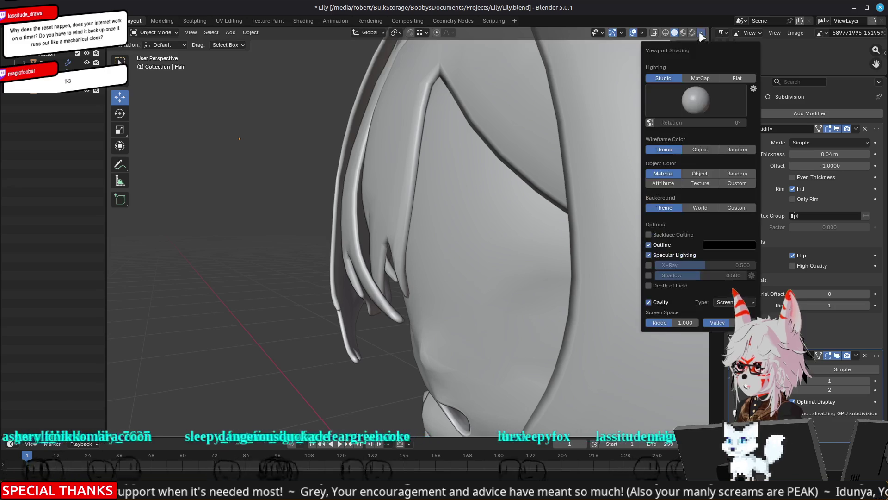
pyautogui.click(642, 33)
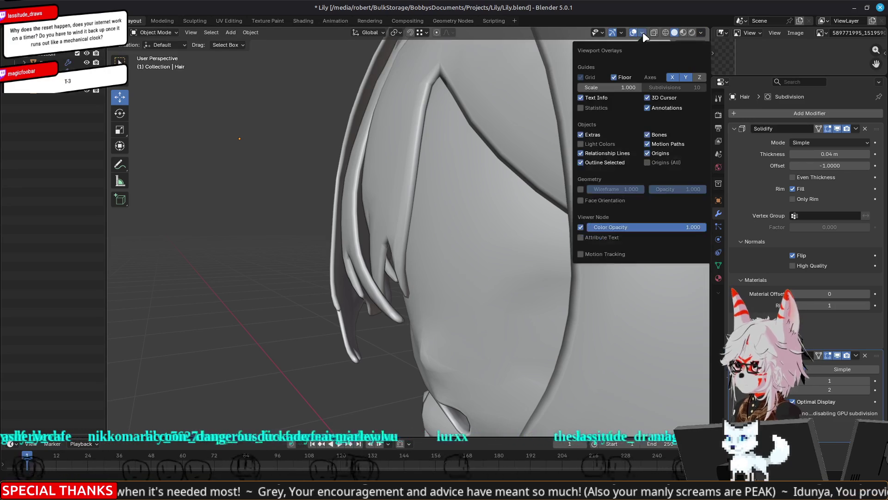
pyautogui.click(580, 200)
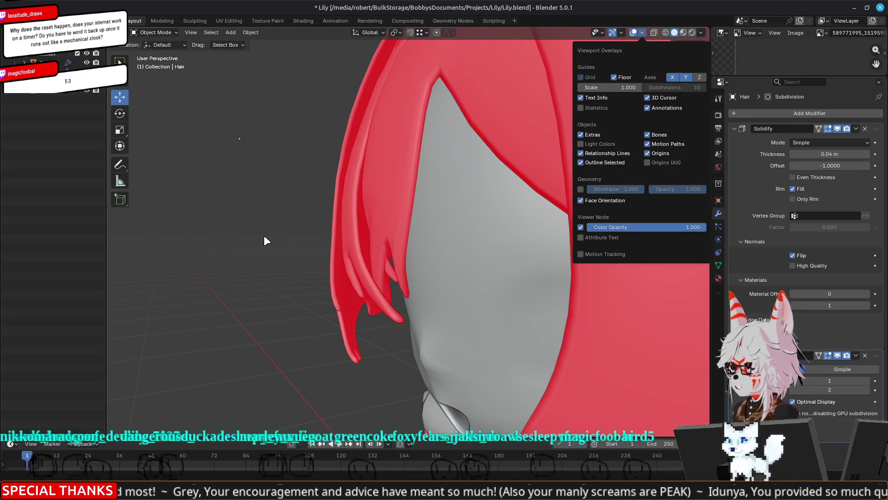
# Step: Inspect the hair's red back faces up close in Edit Mode from the front
pyautogui.moveTo(313, 241); pyautogui.dragTo(527, 229, button='middle')
pyautogui.scroll(8, 478, 217)
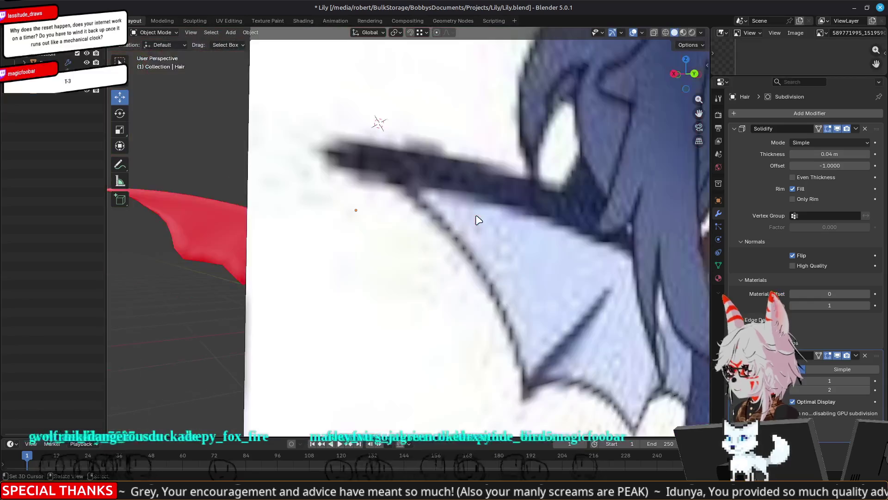
pyautogui.scroll(-8, 297, 241)
pyautogui.press('Tab')
pyautogui.moveTo(485, 242); pyautogui.dragTo(479, 216, button='middle')
pyautogui.press('Tab')
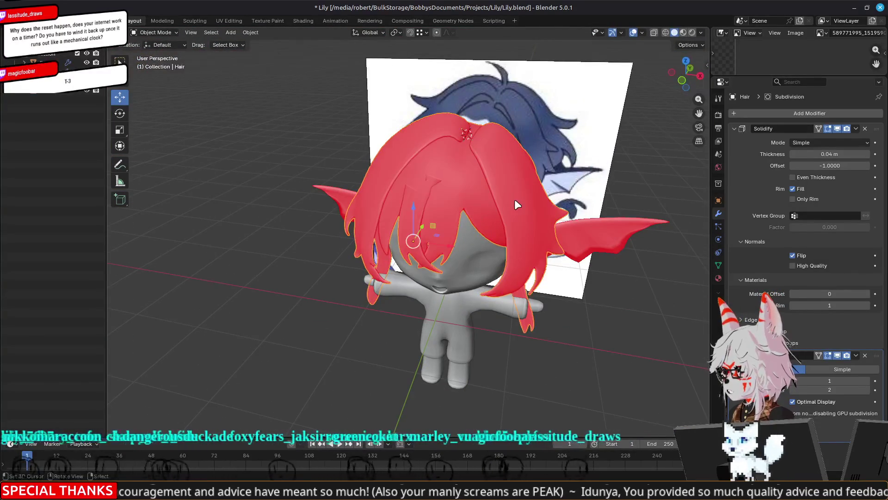
# Step: Flip the hair mesh normals, then recalculate them to point outside
pyautogui.press('Tab')
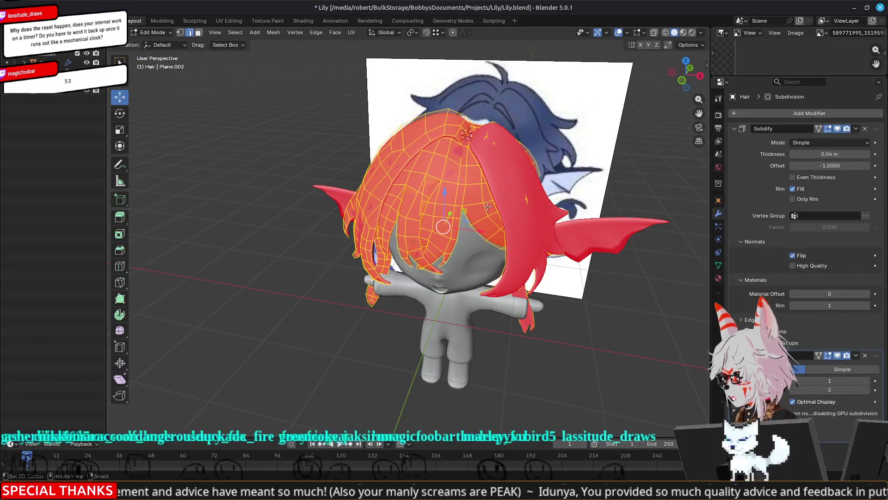
pyautogui.rightClick(488, 207)
pyautogui.click(487, 207)
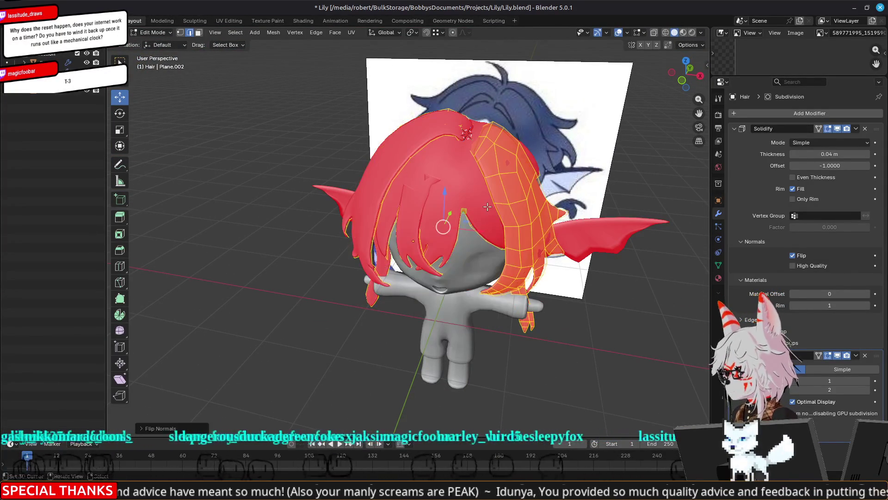
pyautogui.moveTo(546, 220); pyautogui.dragTo(534, 190, button='middle')
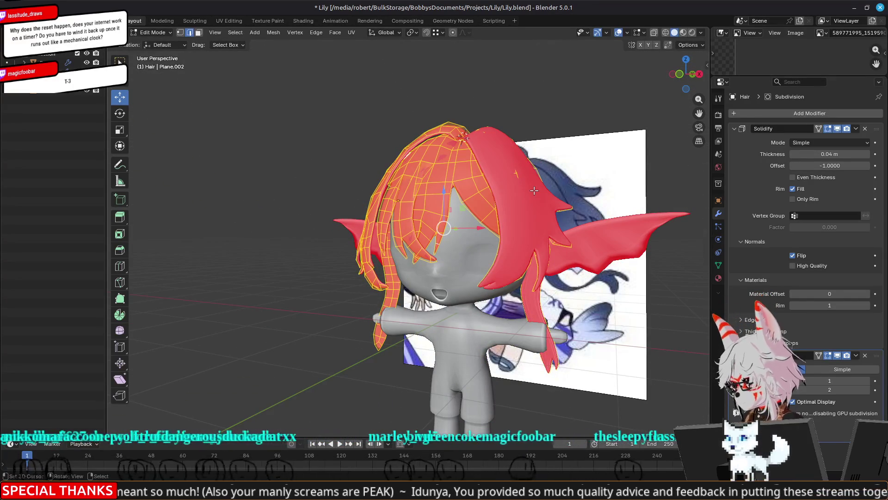
pyautogui.hotkey('alt', 'n')
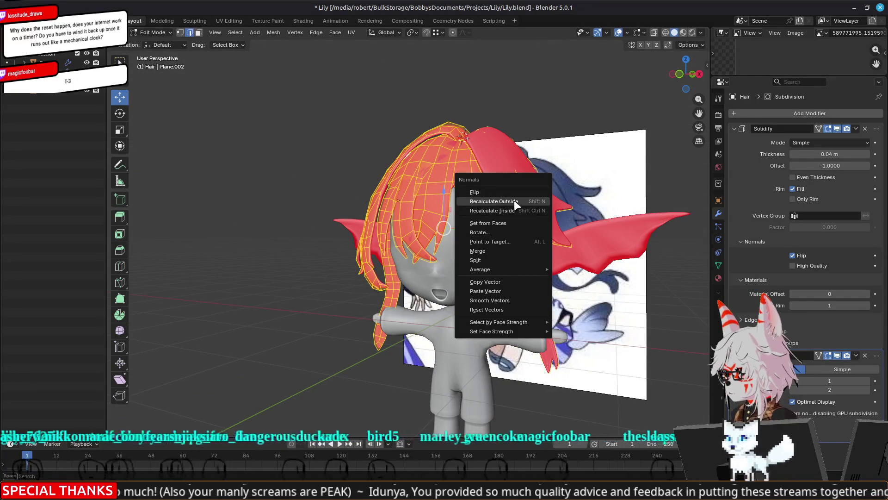
pyautogui.click(514, 201)
# Step: Flip the normals of one front hair strand face and return to Object Mode
pyautogui.moveTo(514, 200)
pyautogui.mouseDown(button='middle')
pyautogui.moveTo(573, 205)
pyautogui.moveTo(532, 226)
pyautogui.mouseUp(button='middle')
pyautogui.click(381, 296)
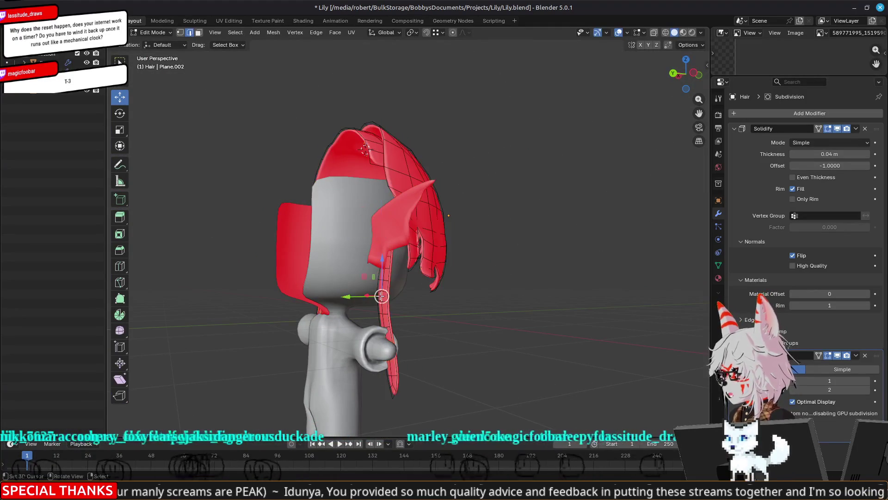
pyautogui.moveTo(302, 307)
pyautogui.mouseDown(button='middle')
pyautogui.moveTo(407, 304)
pyautogui.moveTo(394, 303)
pyautogui.mouseUp(button='middle')
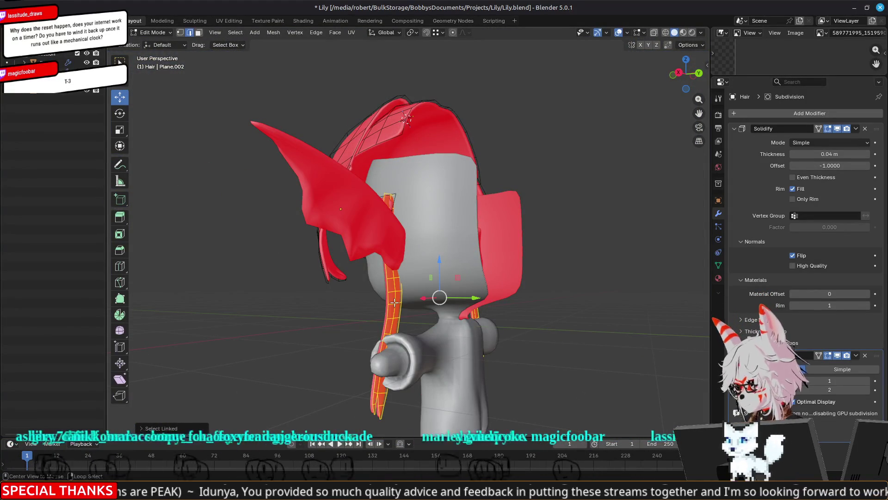
pyautogui.rightClick(394, 301)
pyautogui.click(388, 292)
pyautogui.moveTo(389, 291)
pyautogui.mouseDown(button='middle')
pyautogui.moveTo(317, 291)
pyautogui.moveTo(507, 295)
pyautogui.mouseUp(button='middle')
pyautogui.press('Tab')
pyautogui.moveTo(576, 295)
pyautogui.mouseDown(button='middle')
pyautogui.moveTo(527, 264)
pyautogui.moveTo(507, 310)
pyautogui.moveTo(527, 313)
pyautogui.moveTo(587, 288)
pyautogui.moveTo(597, 274)
pyautogui.moveTo(555, 285)
pyautogui.mouseUp(button='middle')
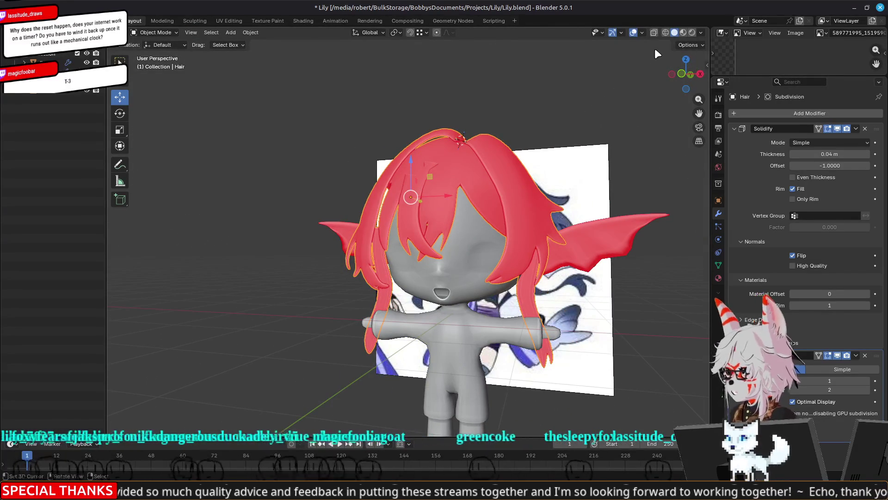
pyautogui.click(643, 32)
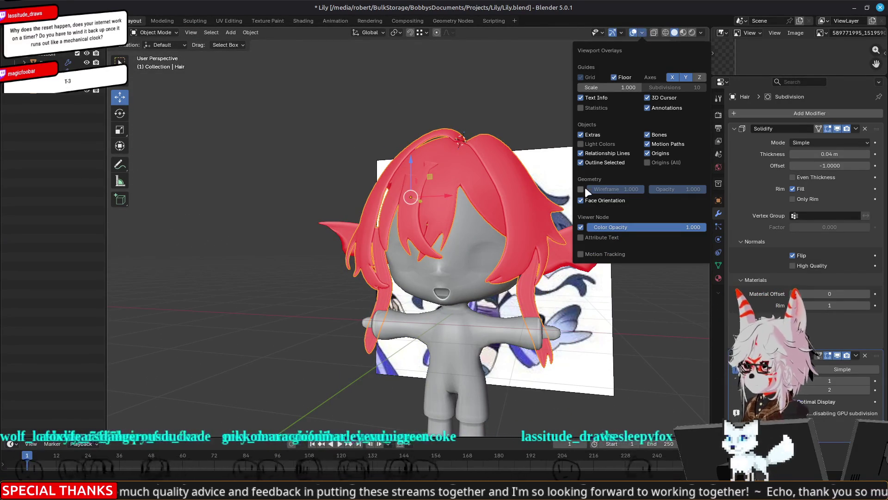
pyautogui.click(581, 201)
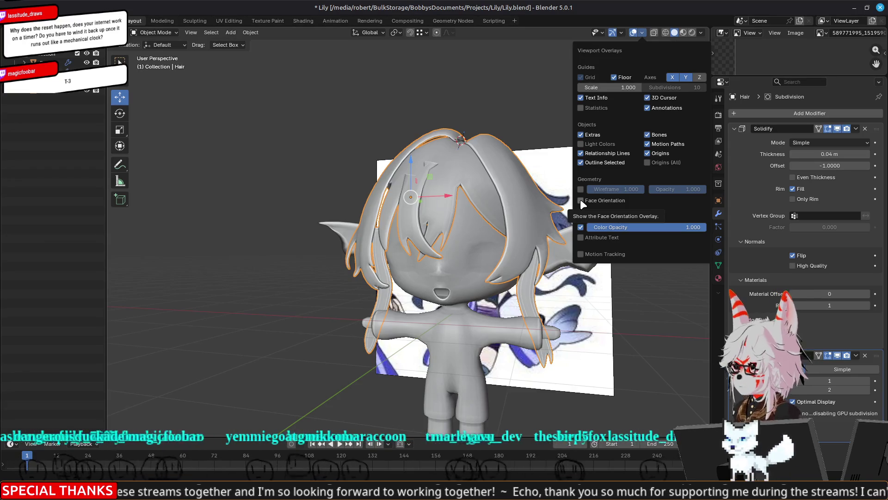
pyautogui.click(581, 201)
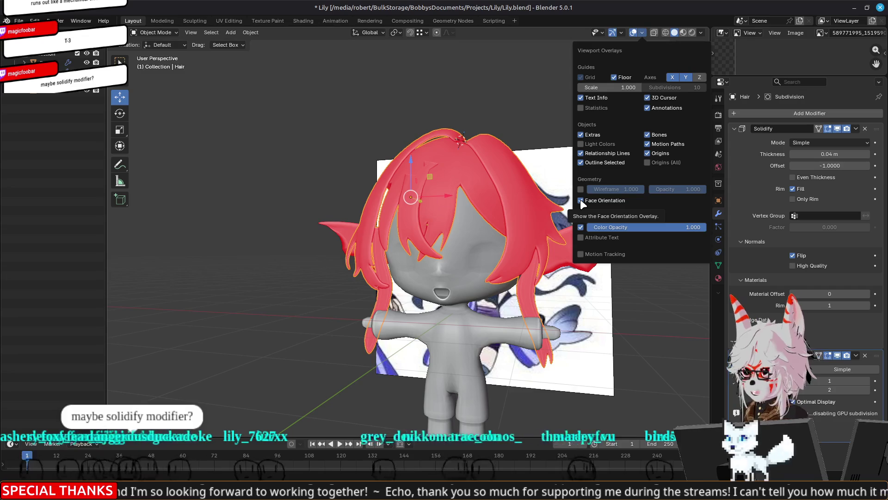
pyautogui.click(580, 200)
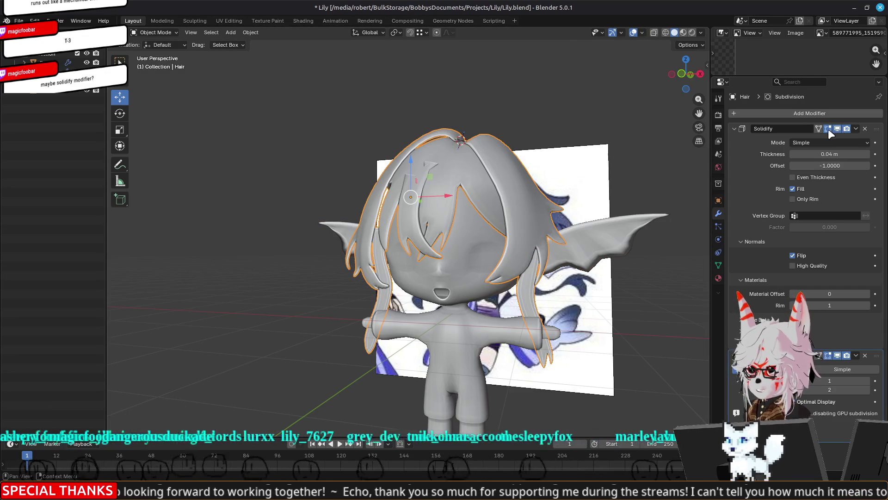
pyautogui.click(837, 128)
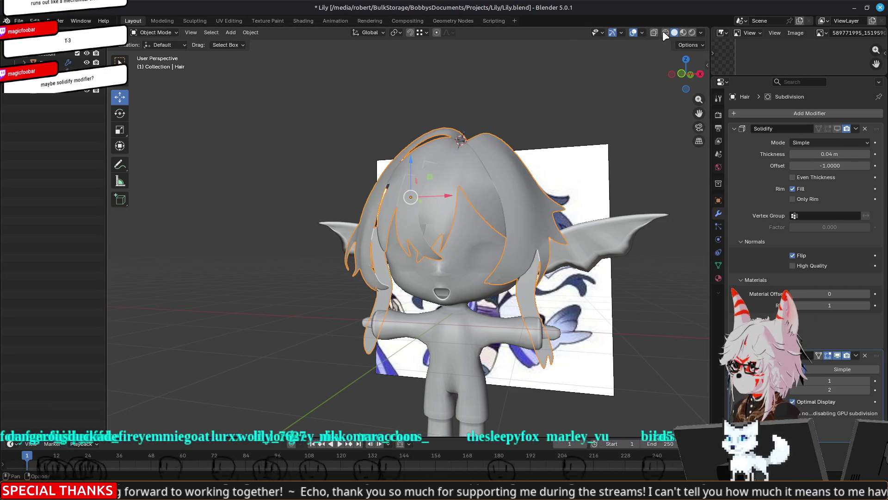
pyautogui.click(641, 31)
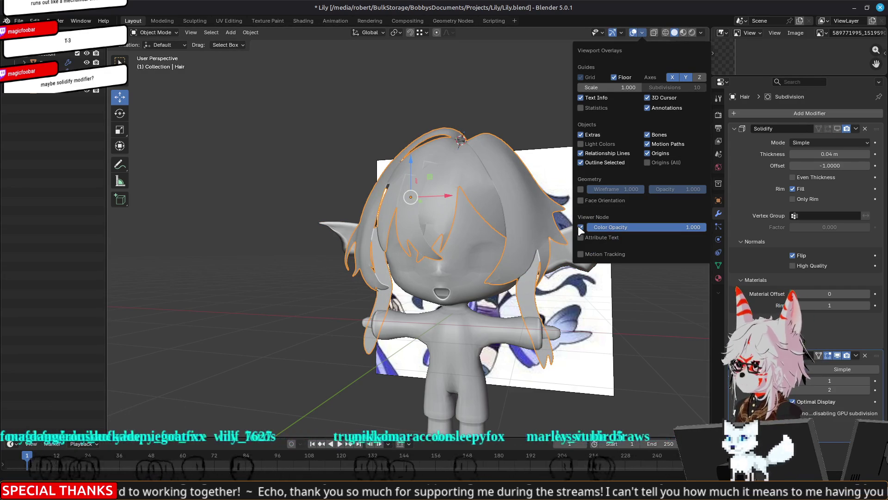
pyautogui.click(581, 200)
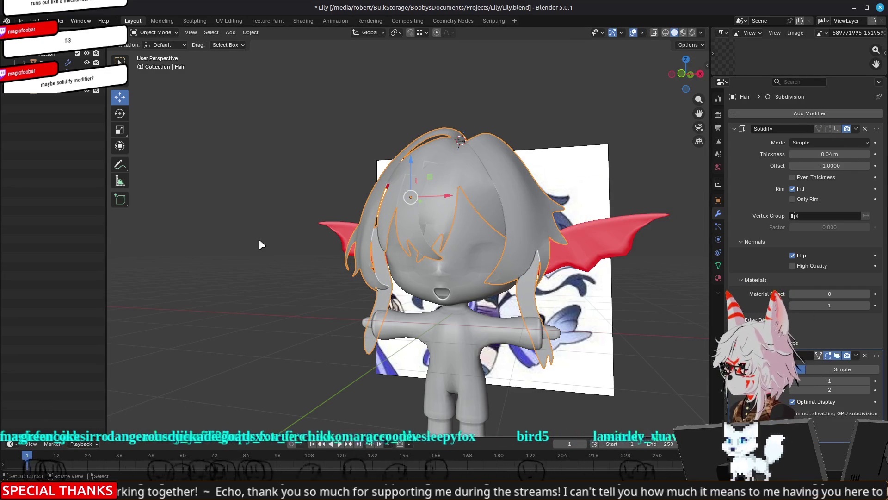
pyautogui.moveTo(298, 239); pyautogui.dragTo(312, 250, button='middle')
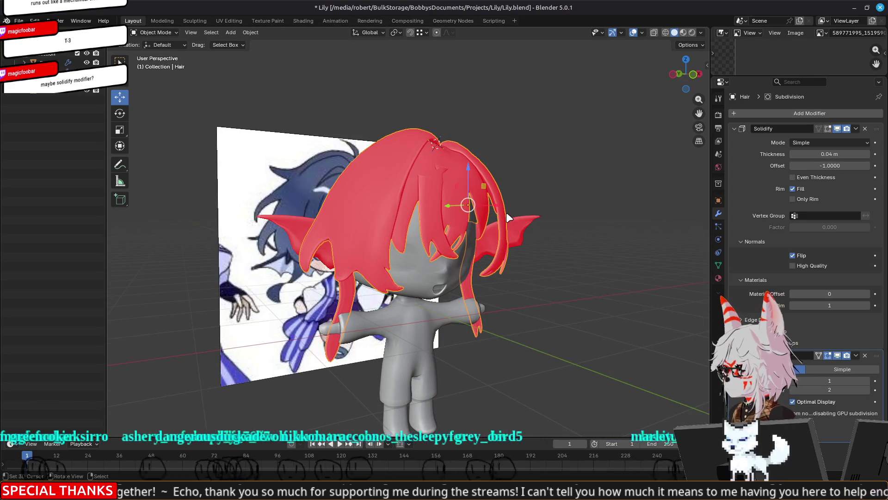
pyautogui.click(513, 222)
pyautogui.click(514, 226)
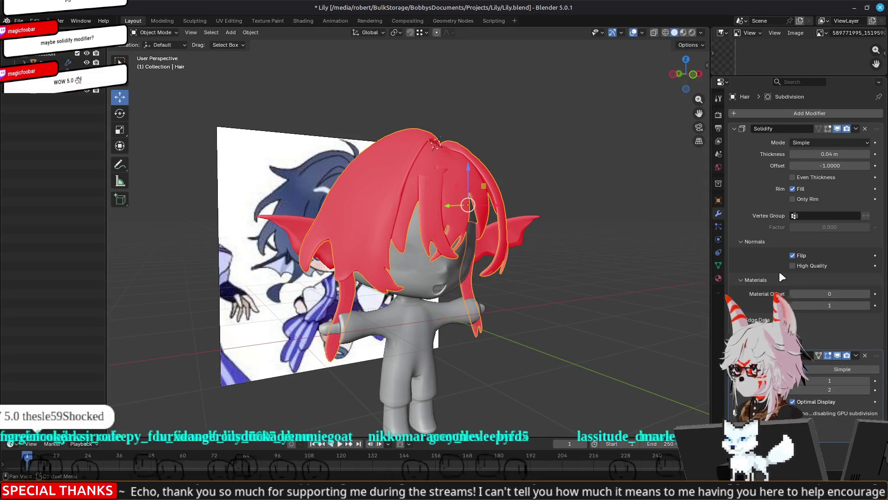
pyautogui.click(837, 129)
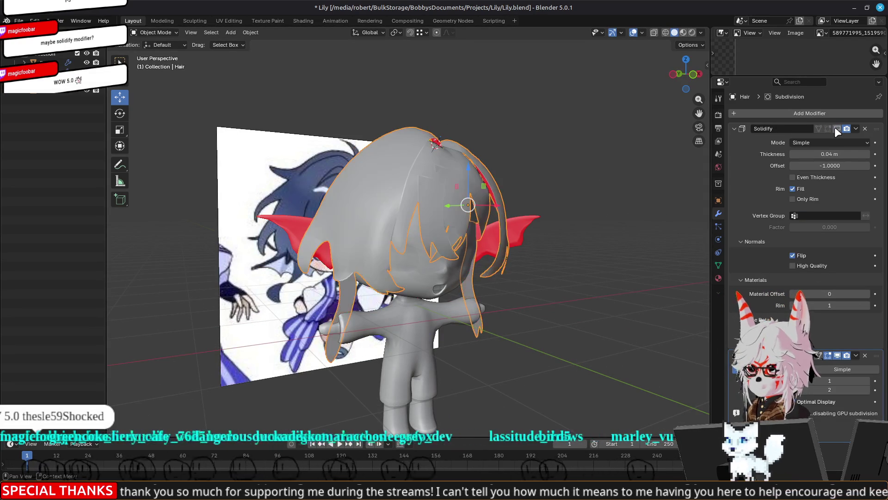
pyautogui.moveTo(532, 203)
pyautogui.mouseDown(button='middle')
pyautogui.moveTo(565, 200)
pyautogui.moveTo(417, 193)
pyautogui.moveTo(400, 202)
pyautogui.moveTo(413, 205)
pyautogui.moveTo(407, 212)
pyautogui.mouseUp(button='middle')
pyautogui.scroll(3, 408, 208)
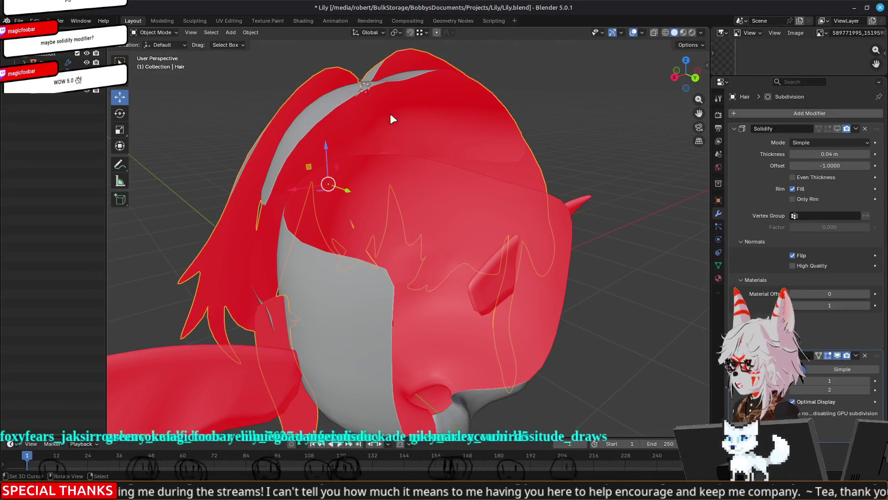
# Step: Select all hair faces in Edit Mode, flip their normals with Alt+N, and check front and back
pyautogui.press('Tab')
pyautogui.press('a')
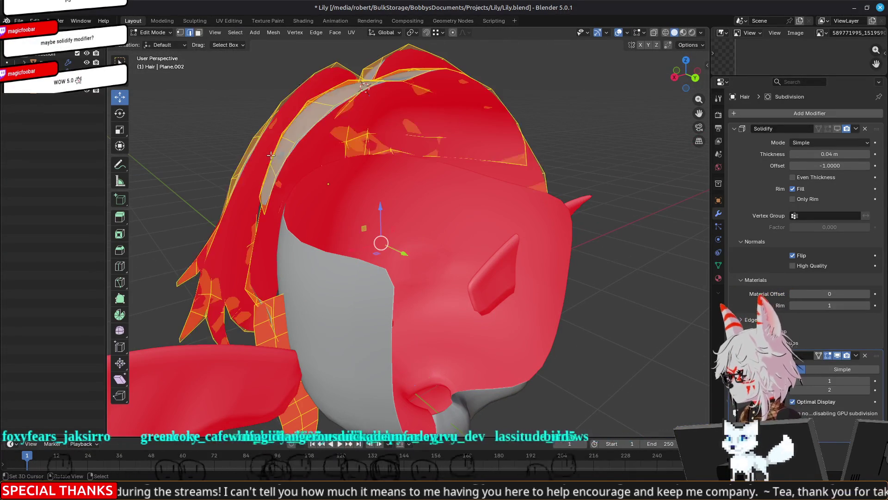
pyautogui.hotkey('alt', 'n')
pyautogui.click(271, 154)
pyautogui.moveTo(270, 155); pyautogui.dragTo(278, 171, button='middle')
pyautogui.moveTo(357, 157); pyautogui.dragTo(475, 157, button='middle')
pyautogui.moveTo(199, 164)
pyautogui.mouseDown(button='middle')
pyautogui.moveTo(327, 139)
pyautogui.moveTo(426, 133)
pyautogui.moveTo(417, 133)
pyautogui.mouseUp(button='middle')
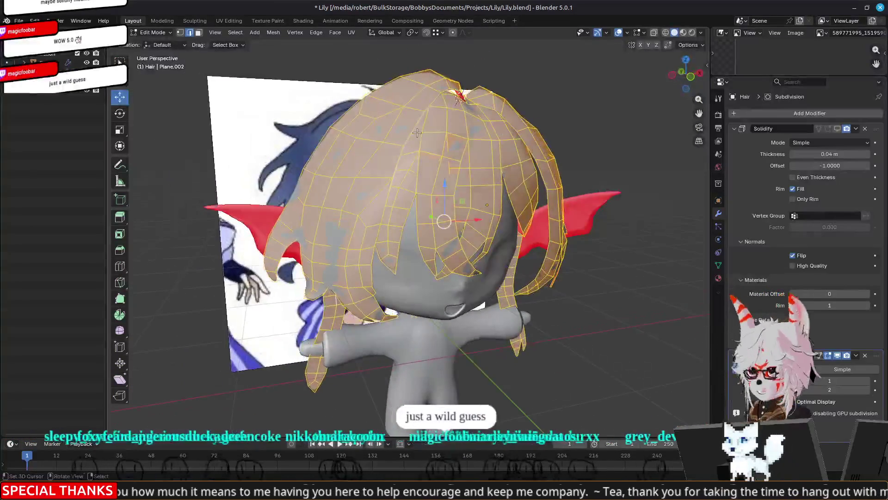